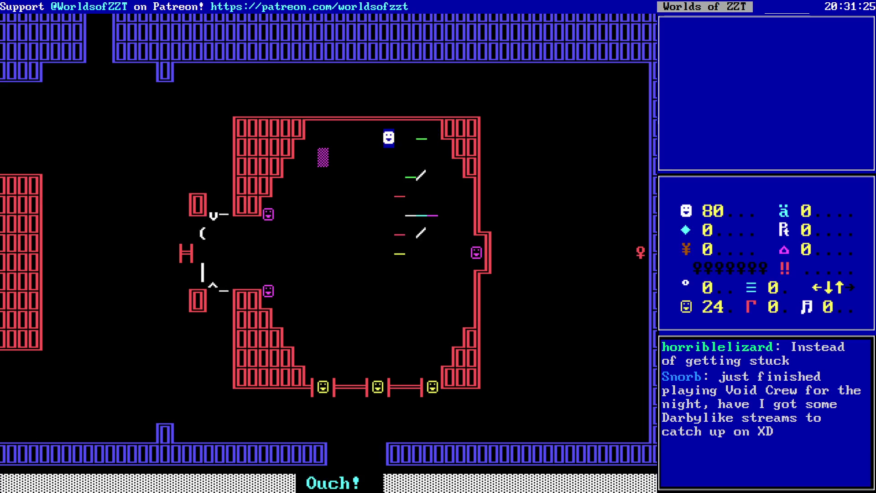
Walk the player around the room's edge and touch the magenta object to trigger the attack
key(Down)
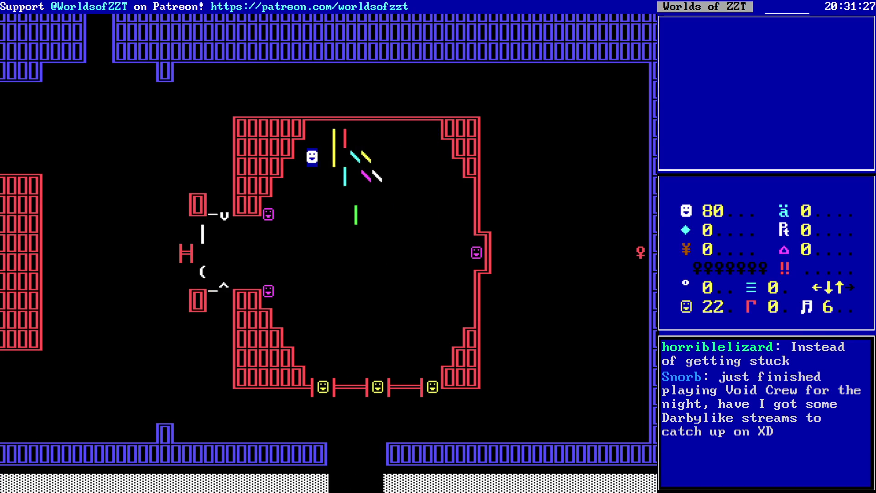
key(Down)
key(Down)
key(Down)
key(Right)
key(Right)
key(Right)
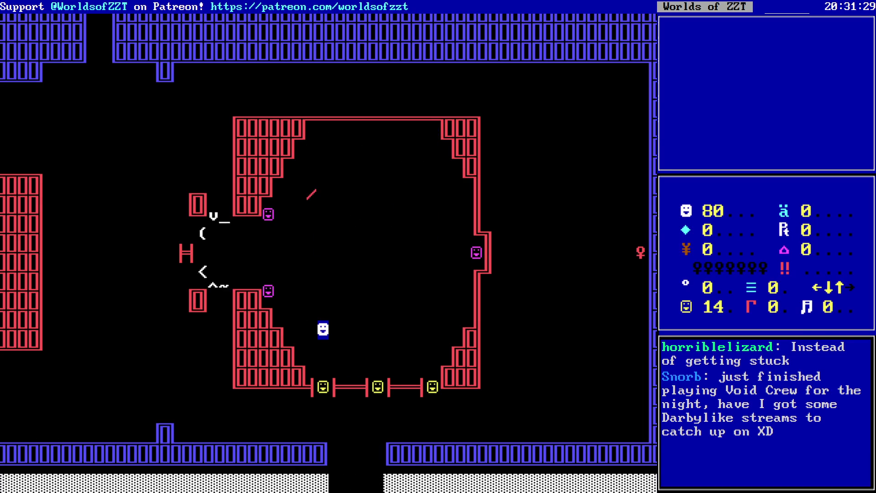
key(Up)
key(Up)
key(Right)
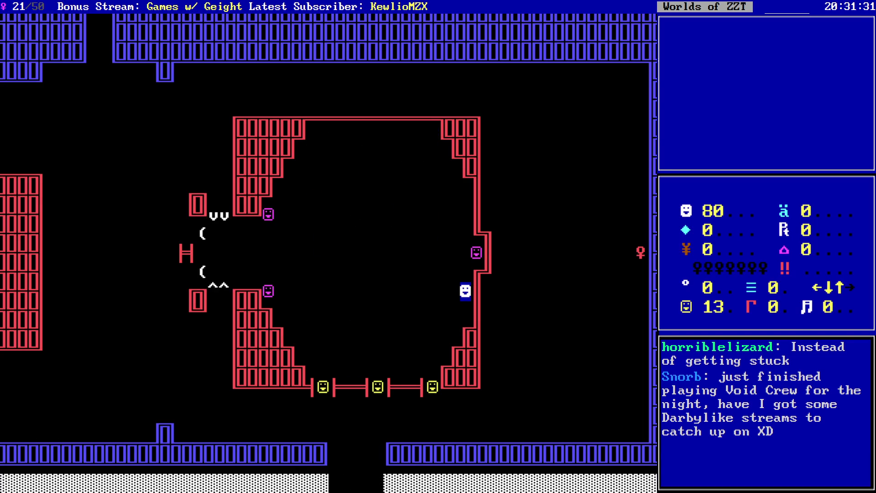
key(Up)
key(Up)
key(Right)
Dodge the first diagonal bullet waves by stepping up and down along the room's right side
key(Up)
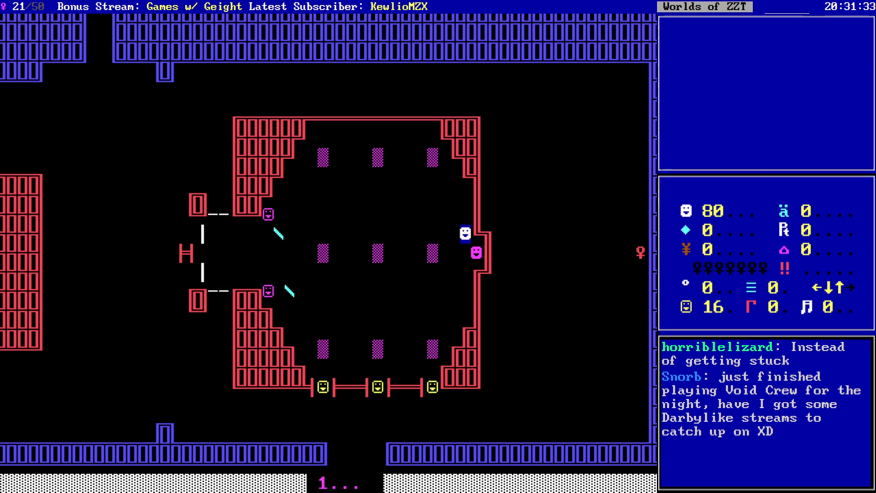
key(Up)
key(Up)
key(Left)
key(Down)
key(Down)
key(Up)
key(Up)
key(Up)
key(Left)
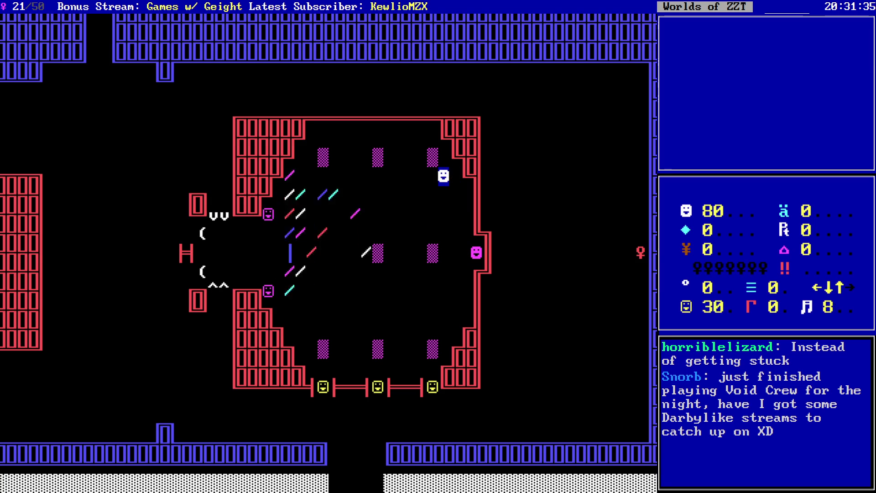
key(Up)
key(Down)
key(Down)
key(Down)
key(Down)
key(Right)
key(Right)
key(Down)
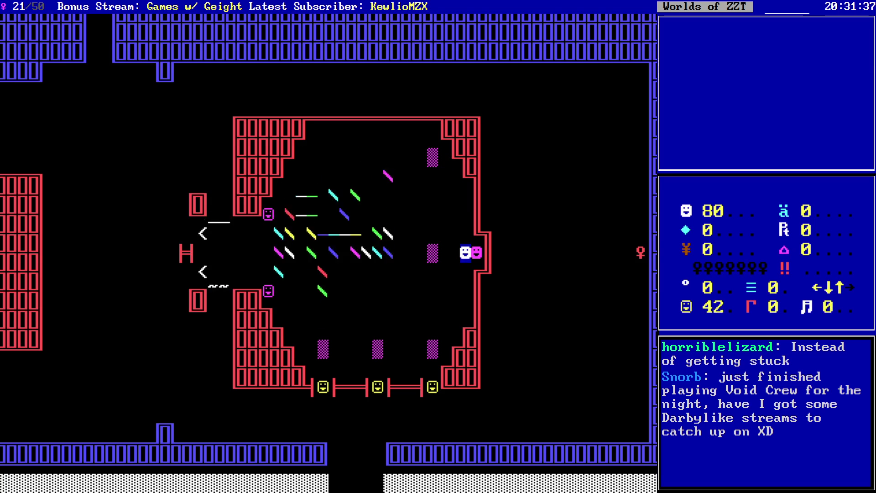
key(Down)
key(Left)
key(Left)
key(Down)
key(Down)
key(Down)
key(Up)
key(Right)
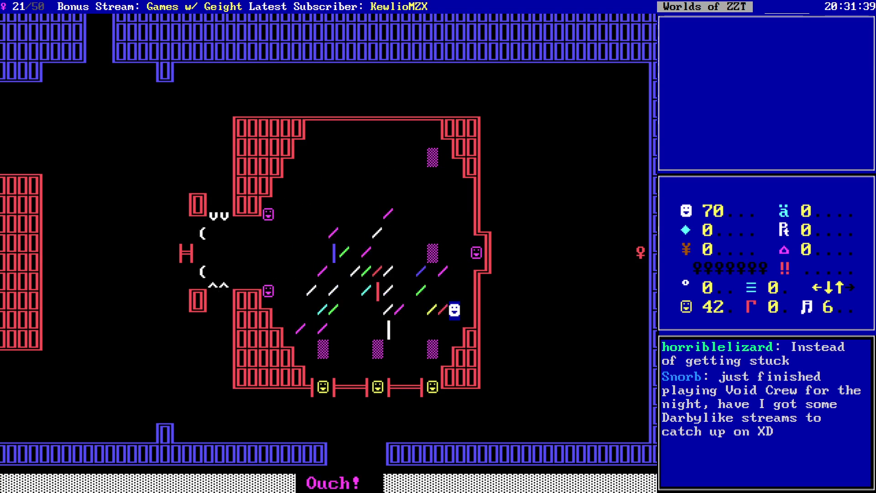
key(Up)
key(Up)
key(Up)
key(Up)
key(Up)
key(Up)
key(Left)
key(Left)
key(Up)
key(Up)
Keep dodging via the top-left and lower-left doorway, then cross back up right, ending at 40 health
key(Left)
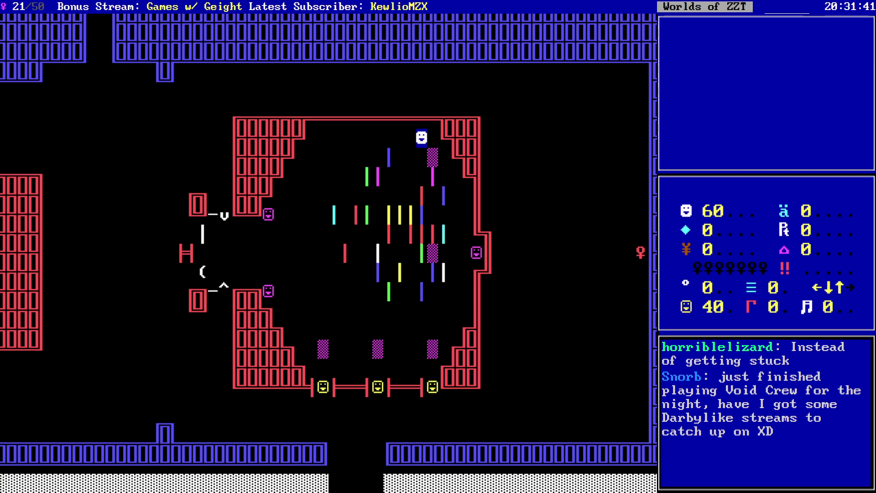
key(Left)
key(Left)
key(Left)
key(Left)
key(Left)
key(Left)
key(Left)
key(Left)
key(Left)
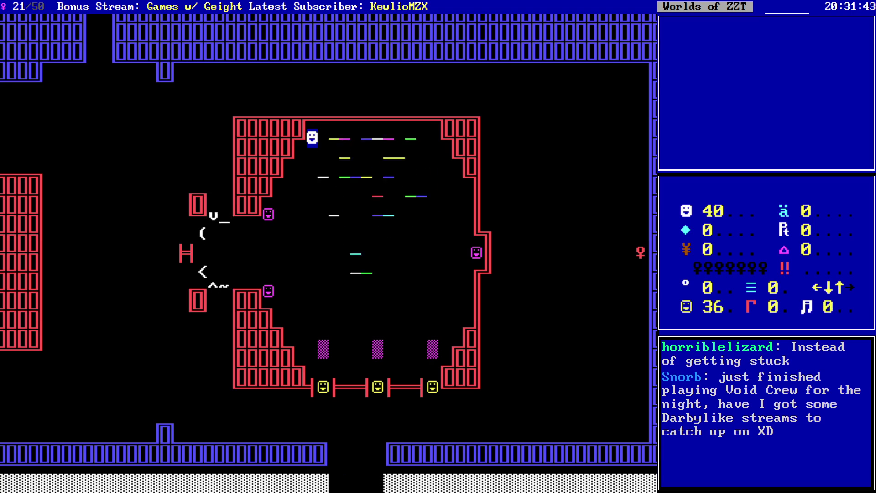
key(Down)
key(Left)
key(Down)
key(Left)
key(Down)
key(Down)
key(Down)
key(Down)
key(Down)
key(Down)
key(Down)
key(Right)
key(Right)
key(Down)
key(Right)
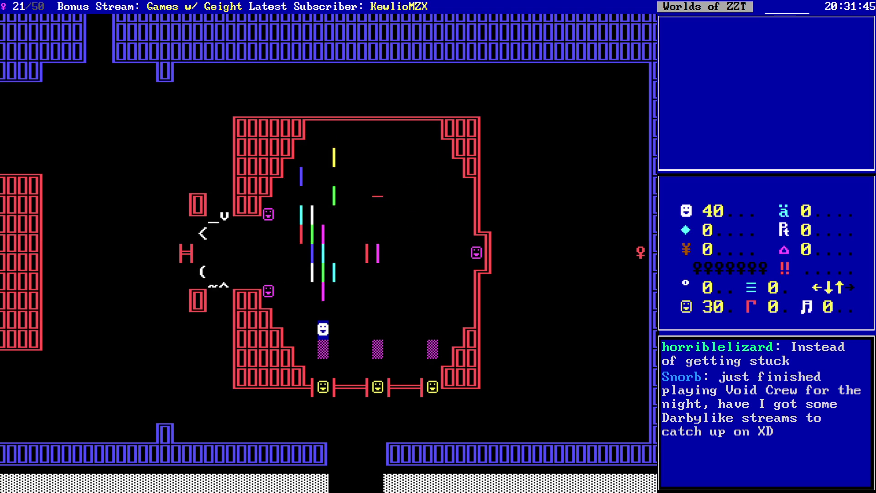
key(Down)
key(Right)
key(Down)
key(Right)
key(Right)
key(Right)
key(Right)
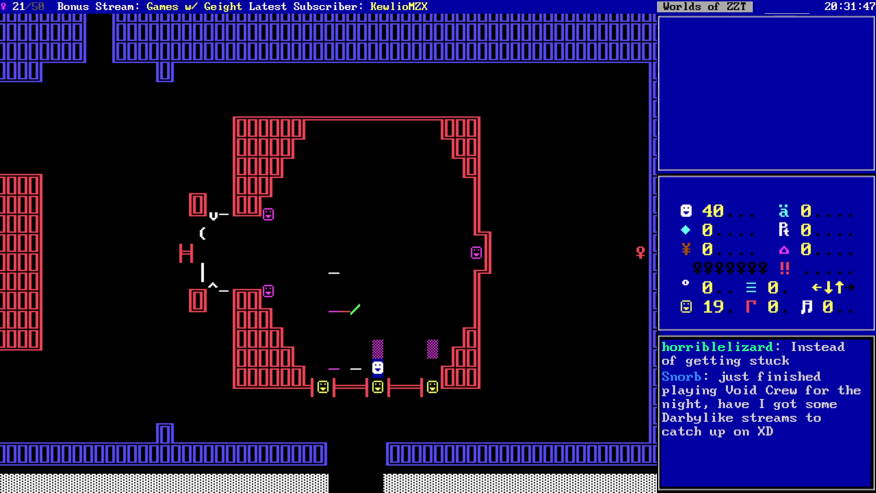
key(Right)
key(Right)
key(Up)
key(Right)
key(Right)
key(Up)
key(Up)
key(Right)
key(Right)
key(Right)
key(Right)
key(Up)
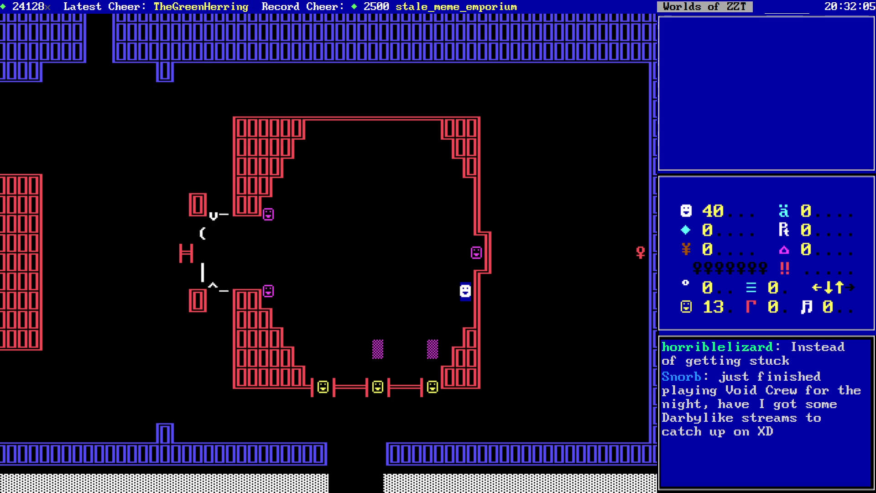
Leave the running ZZT game and return to the arena board in KevEdit
key(alt+Tab)
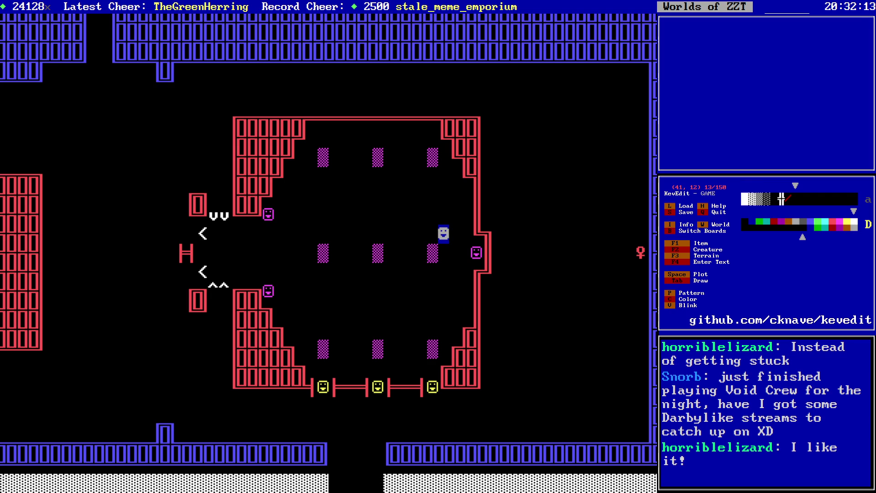
Plot a red line wall at the room's left entrance, joining the H wall
key(Down)
key(Right)
key(Right)
key(Right)
key(alt+Left)
key(alt+Left)
key(alt+Left)
key(Right)
key(Right)
key(Right)
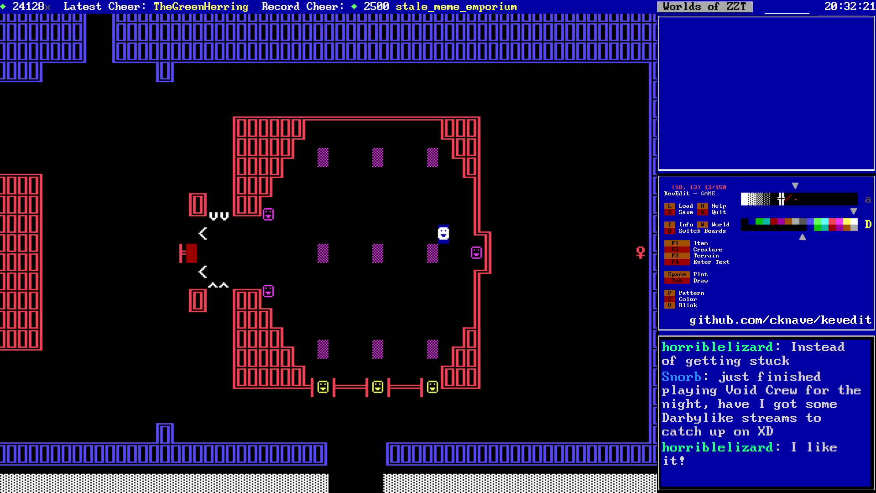
key(Right)
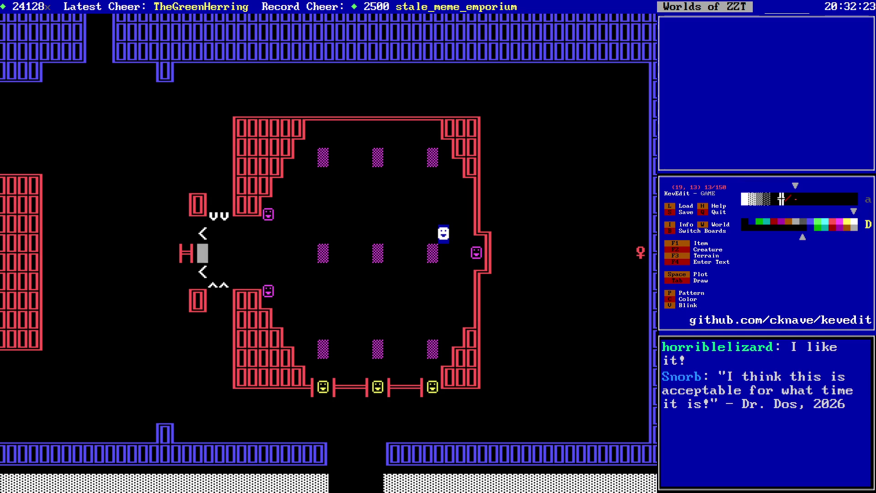
key(space)
key(Up)
Fill the entrance column with red line walls and extend them upward
key(space)
key(Down)
key(Down)
key(space)
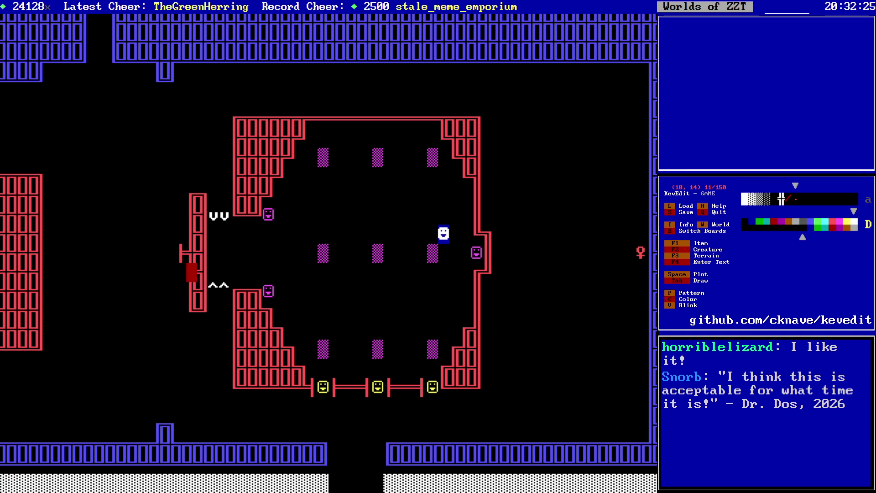
key(Left)
key(Left)
key(Up)
key(space)
key(Up)
key(space)
key(Up)
key(space)
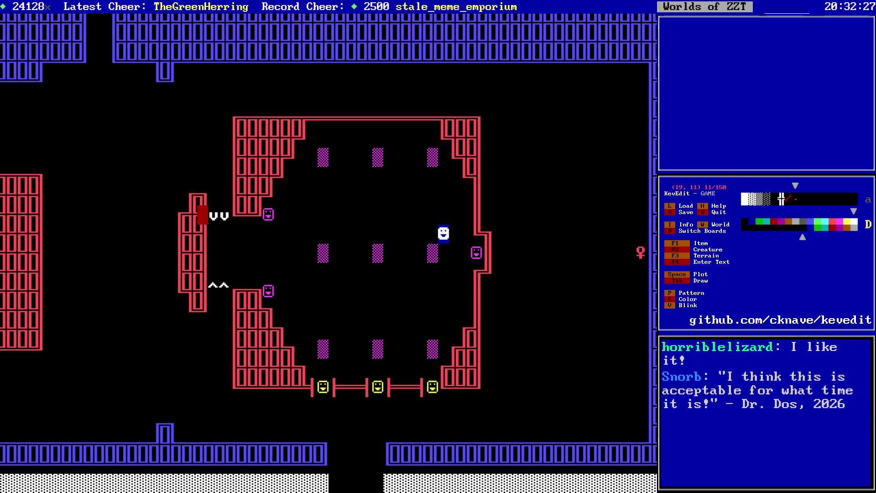
key(Right)
key(Right)
key(Right)
key(Down)
key(Down)
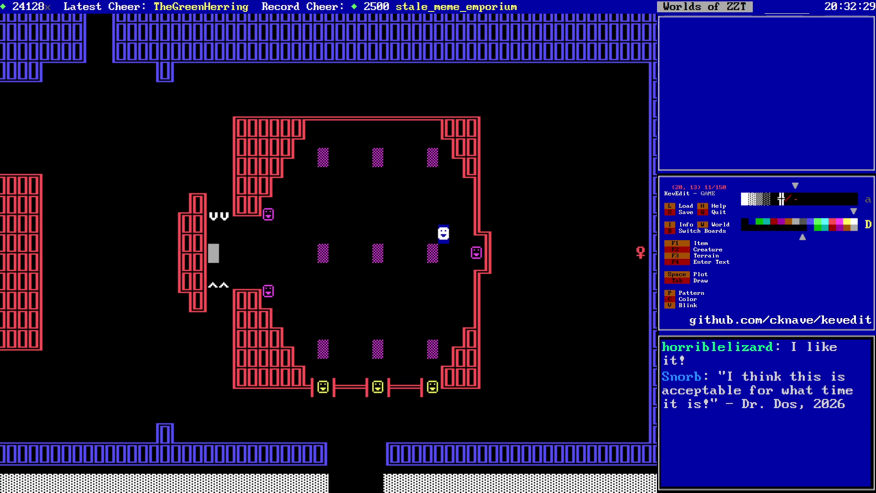
Place a transporter in the wall gap and set it to face West
key(Left)
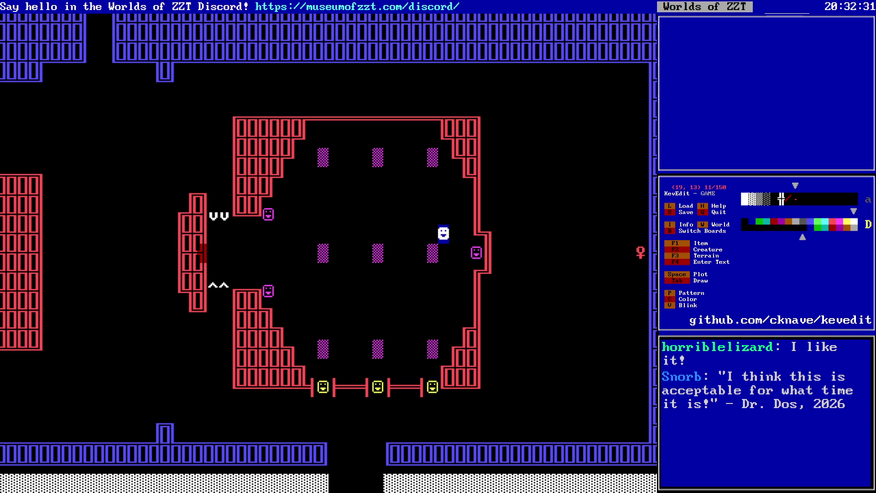
key(Up)
key(Up)
key(Right)
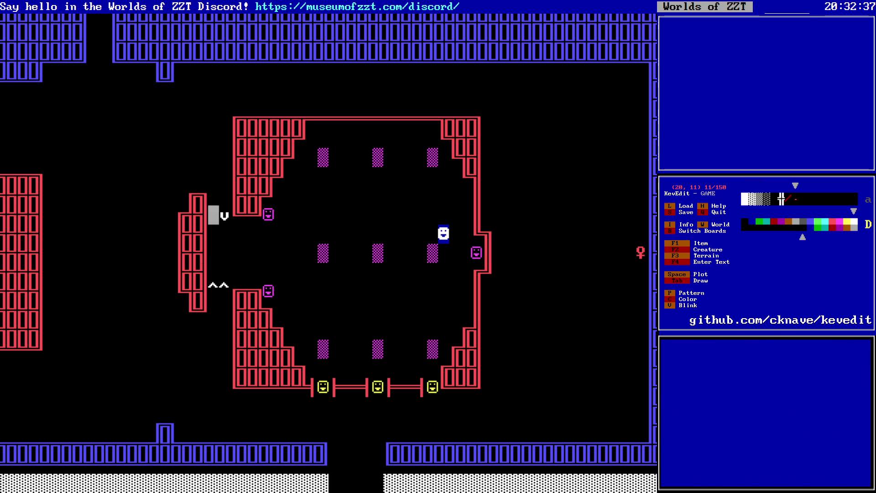
key(Down)
key(Down)
key(Left)
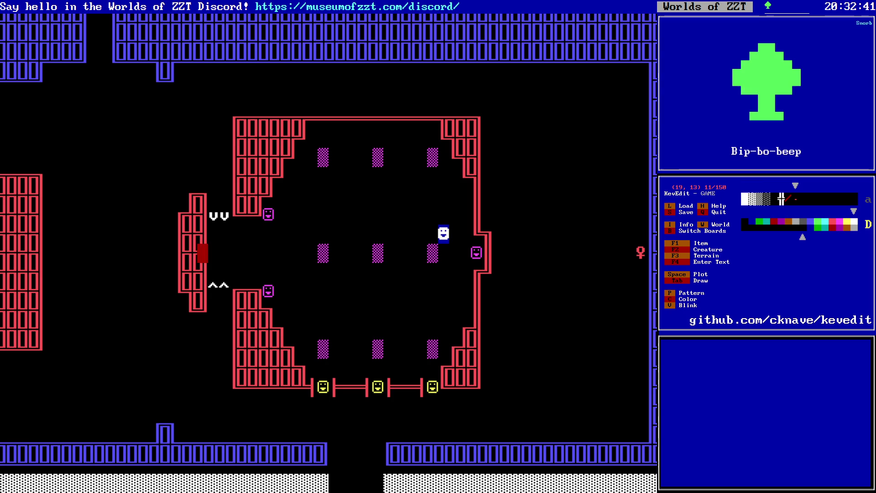
key(Left)
key(Left)
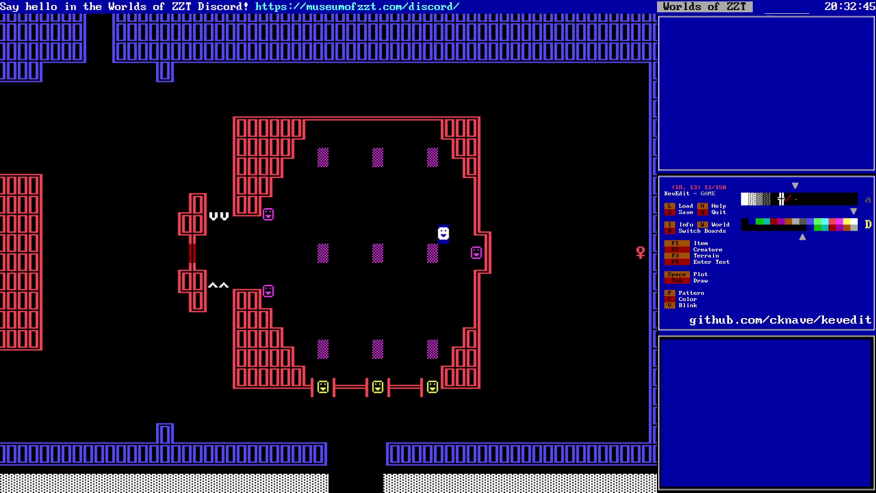
key(space)
key(Return)
key(Right)
key(Escape)
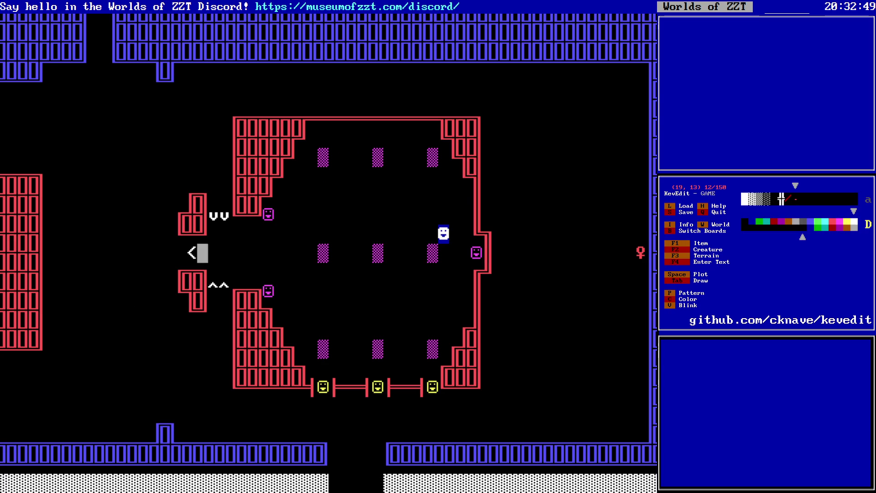
key(Right)
key(Right)
key(Right)
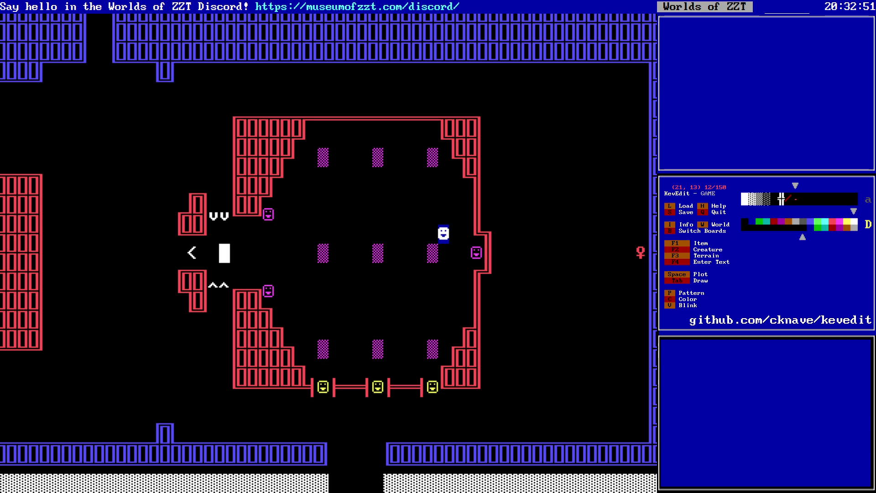
From the room's top-right corner, draw a red wall down column 45
key(Right)
key(Right)
key(Right)
key(Left)
key(Up)
key(Up)
key(Up)
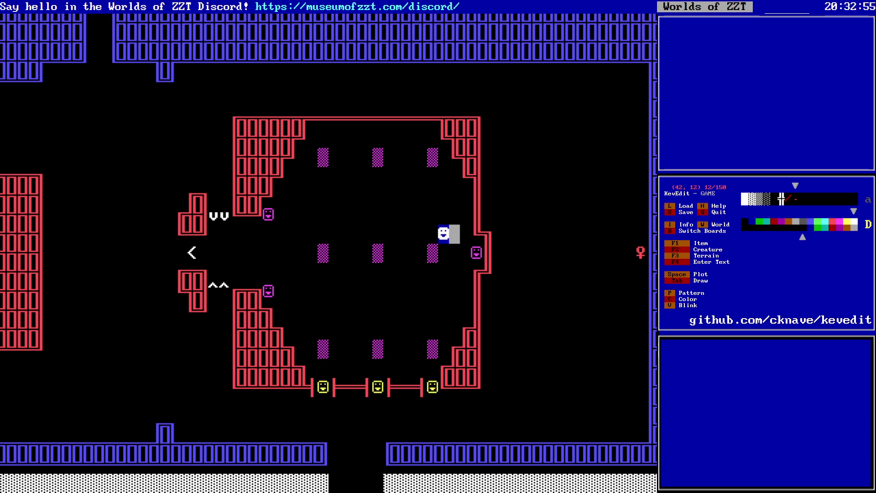
key(Right)
key(Right)
key(Right)
key(Up)
key(Up)
key(Up)
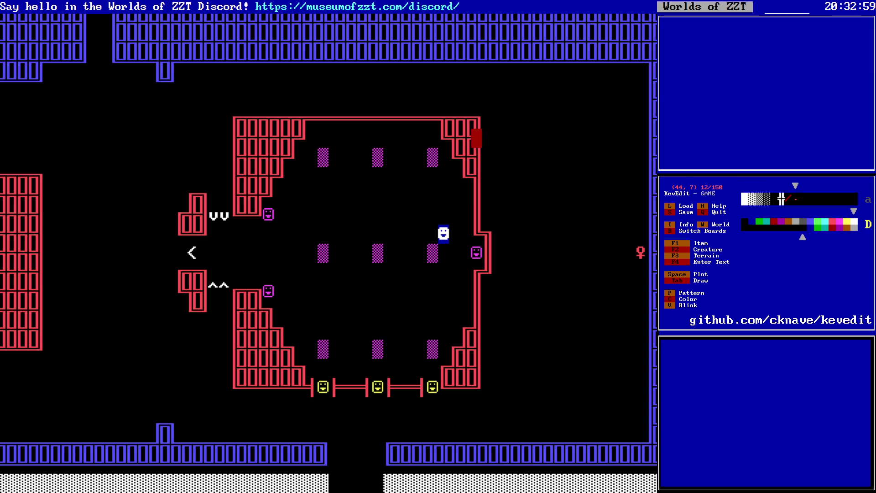
key(Right)
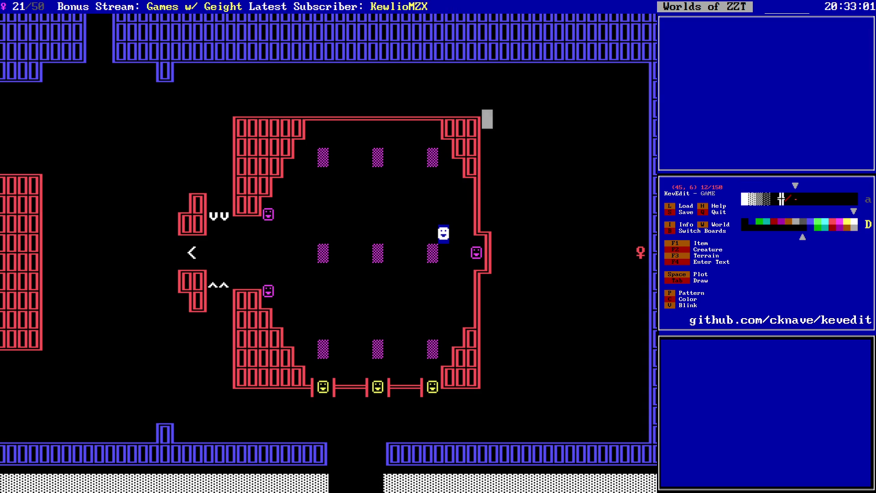
key(Tab)
key(Down)
key(Down)
key(Down)
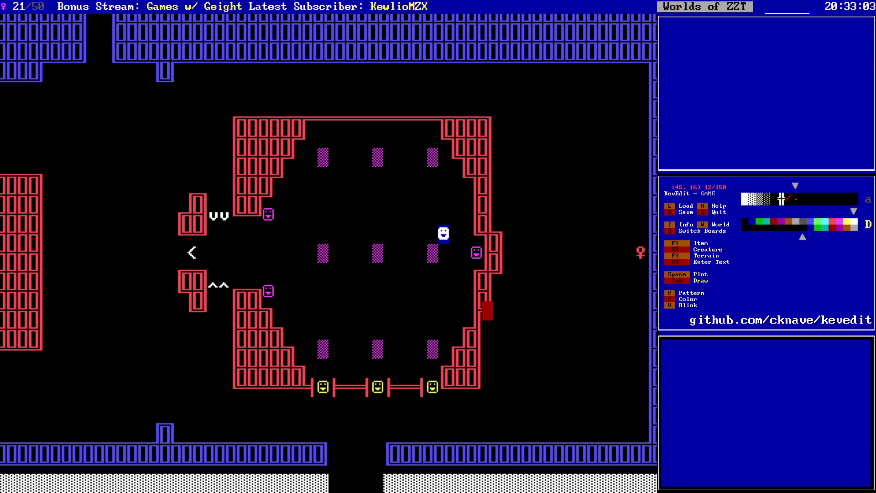
key(Down)
key(Down)
key(Down)
Draw a red wall up column 46, then move to the room's top-left corner at (18, 7)
key(Up)
key(Up)
key(Up)
key(Right)
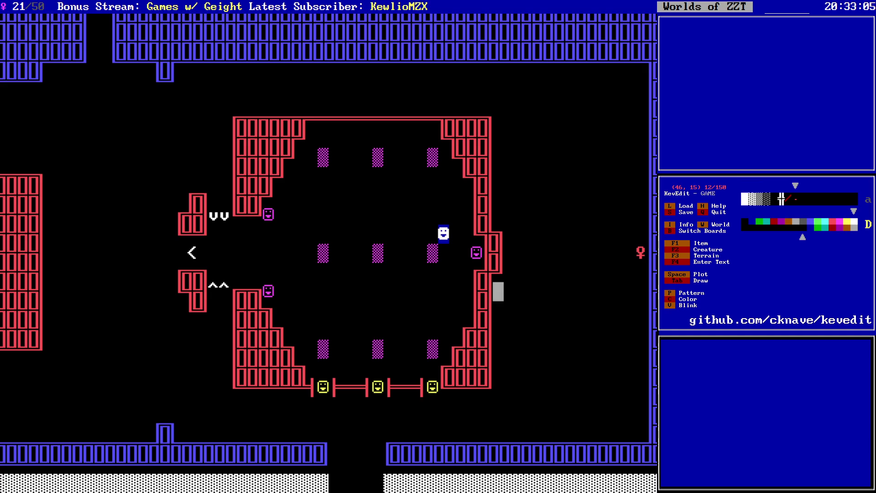
key(Up)
key(Up)
key(Up)
key(Tab)
key(Right)
key(Right)
key(Right)
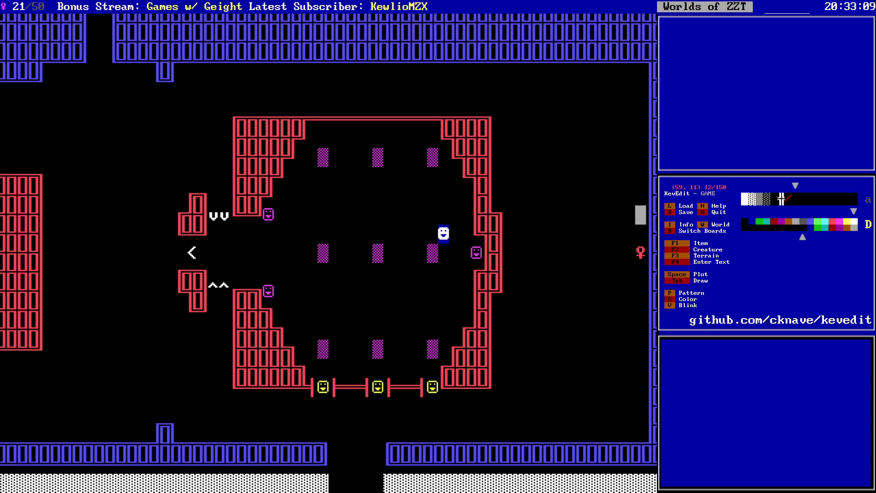
key(alt+Left)
key(alt+Left)
key(Up)
key(Up)
key(Up)
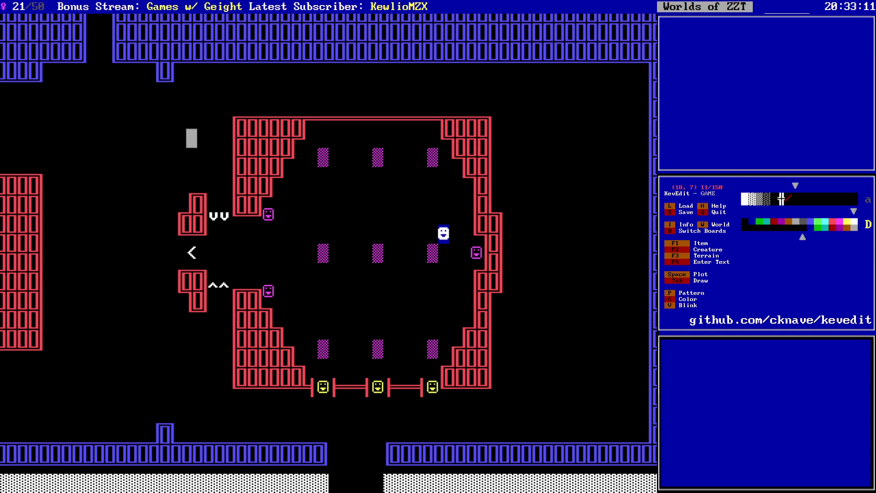
Block-select the red room, copy it, and drop it a few cells to the right
key(shift+Right)
key(shift+Right)
key(shift+Right)
key(shift+Down)
key(shift+Down)
key(shift+Down)
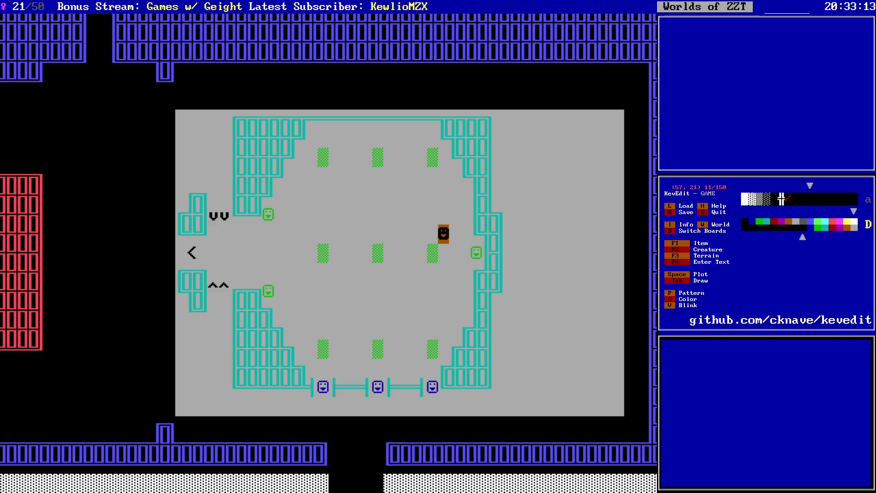
key(shift+Left)
key(shift+Left)
key(shift+Left)
key(shift+Up)
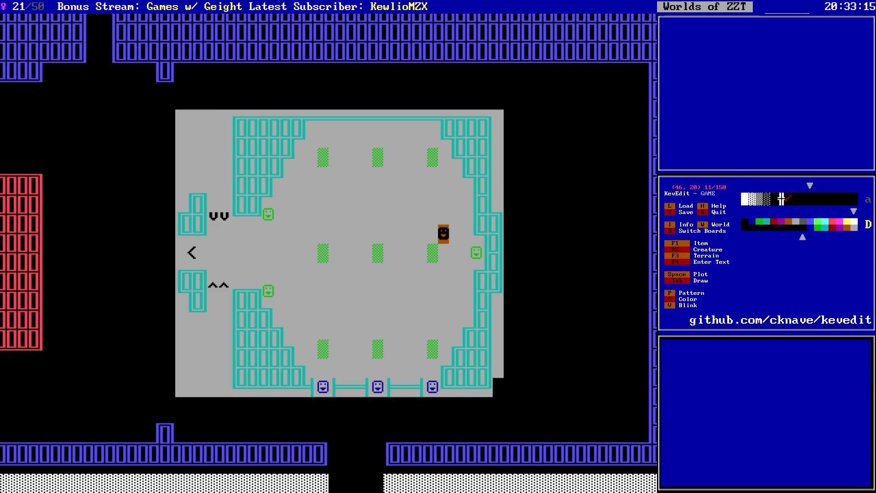
key(ctrl+c)
key(Right)
key(Right)
key(Right)
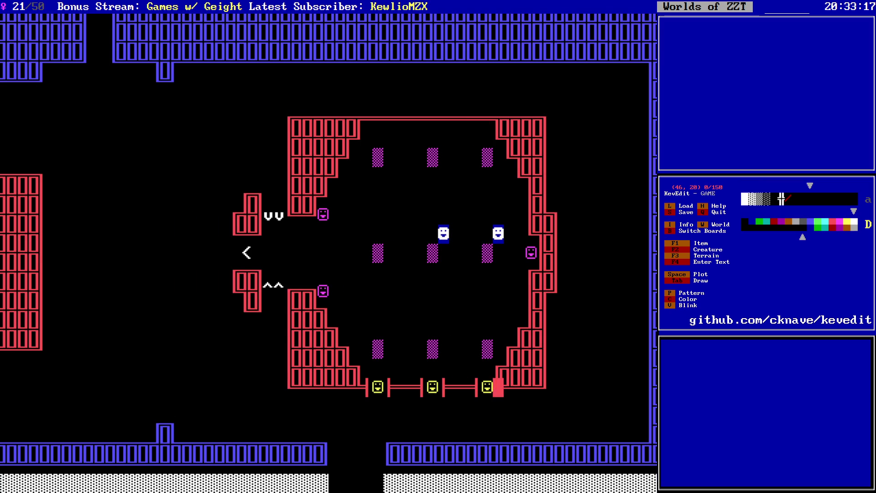
key(Right)
key(Right)
key(Right)
key(Left)
key(Left)
key(Left)
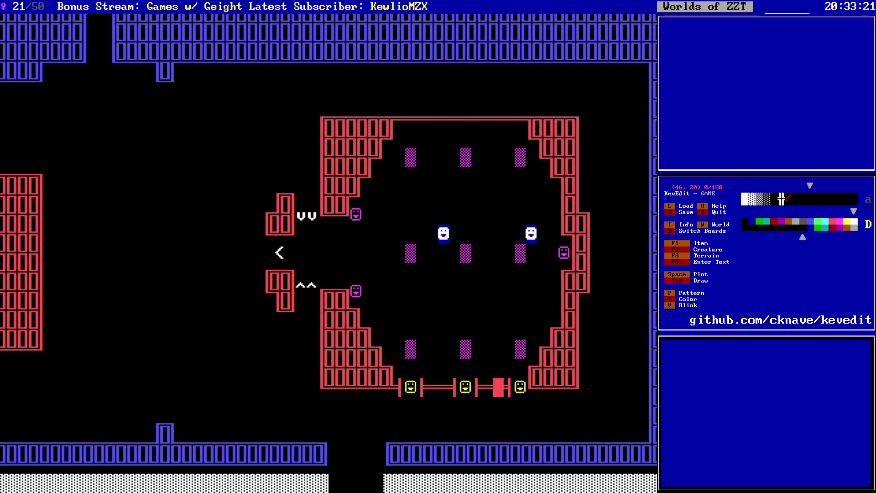
key(Left)
key(Left)
key(Left)
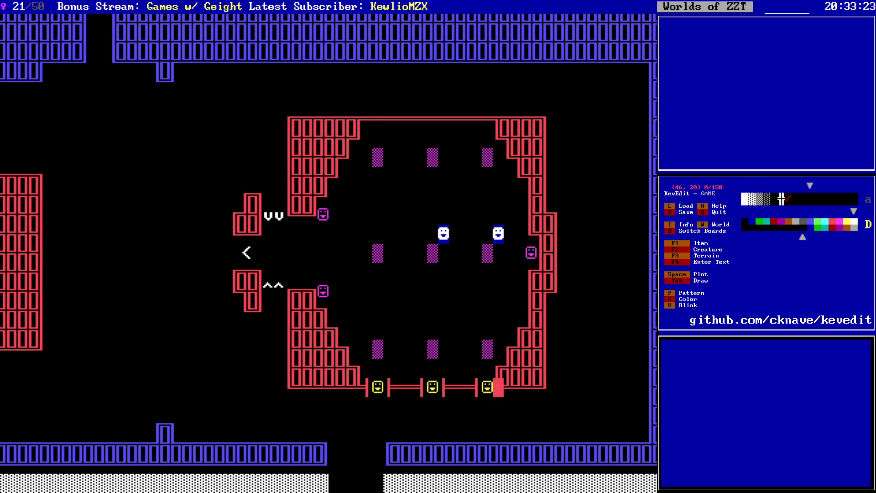
key(alt+Left)
key(alt+Left)
Open the program of the magenta object on the room's right wall
key(alt+Up)
key(alt+Up)
key(alt+Right)
key(alt+Right)
key(alt+Down)
key(alt+Right)
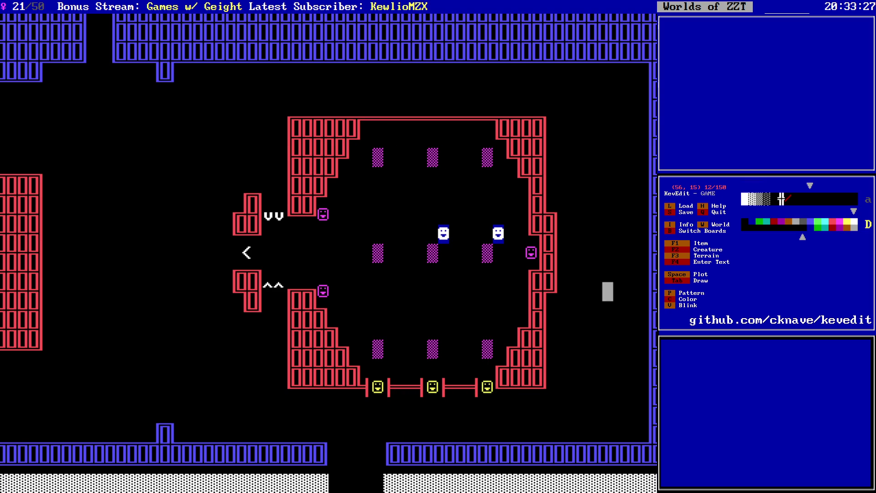
key(Left)
key(Left)
key(Left)
key(Up)
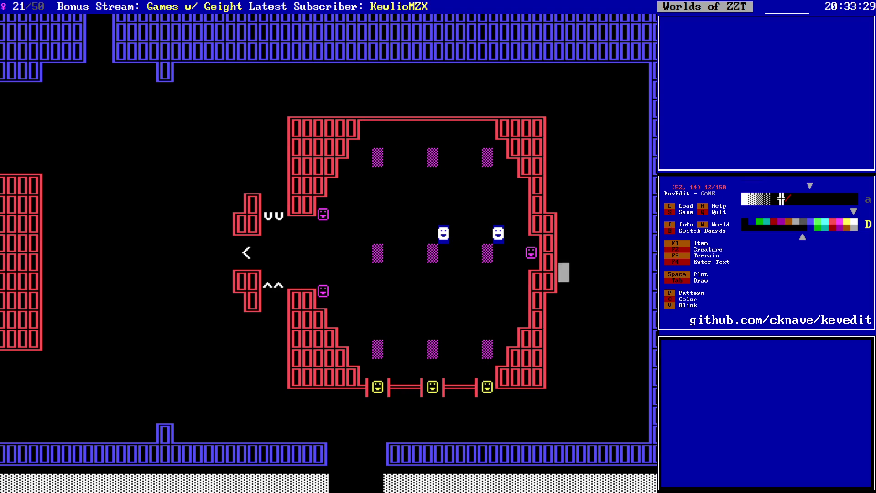
key(Left)
key(Left)
key(Left)
key(Up)
key(Return)
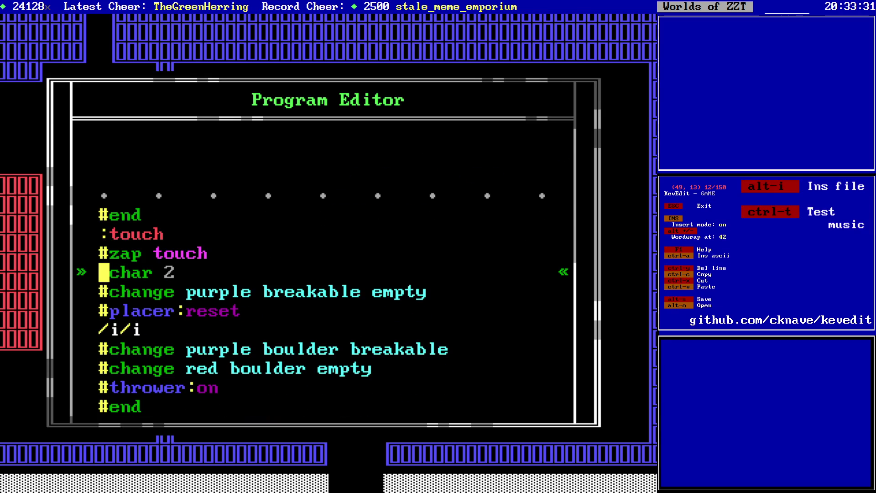
Insert '#if not any purple breakable win' above #char 2 and add a 'win' line after the final #end
key(Return)
key(Up)
text(#if )
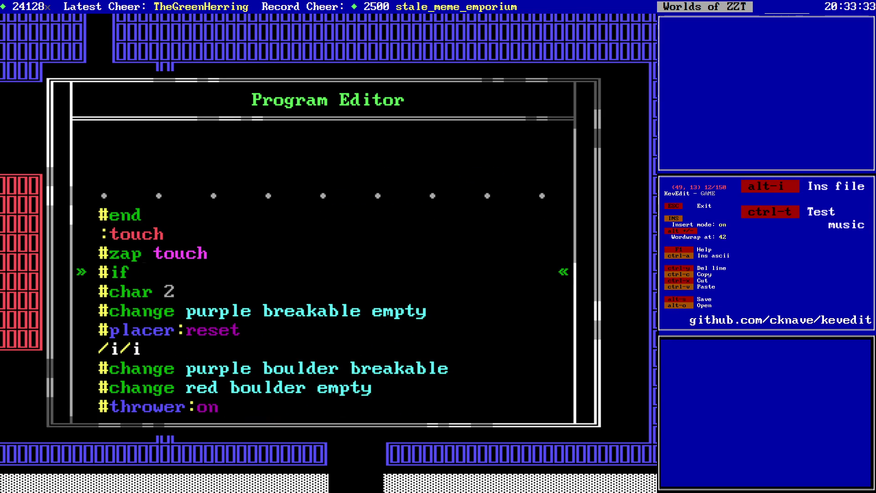
text(not any pu)
text(rple breakable win)
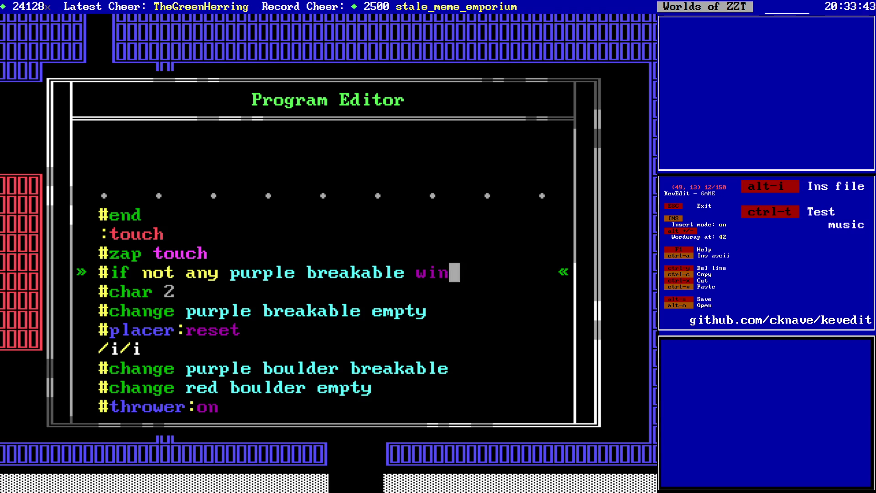
key(Down)
key(Down)
key(Down)
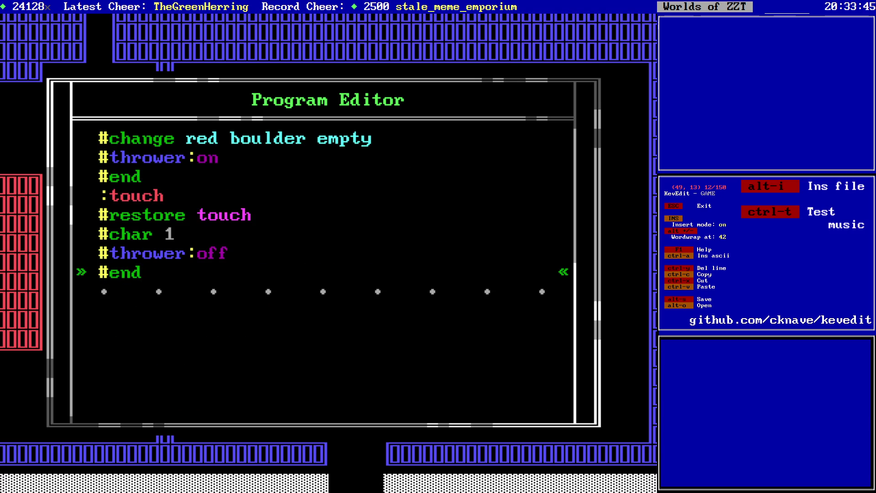
key(Return)
text(:)
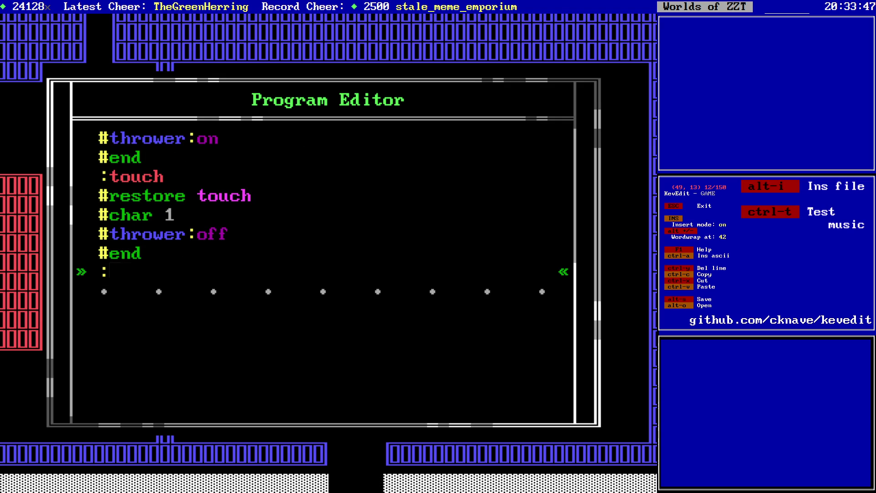
text(win)
Add a 'Resetting...' message after the #change line and 'You did it!' under the :win label
key(Up)
key(Up)
key(Up)
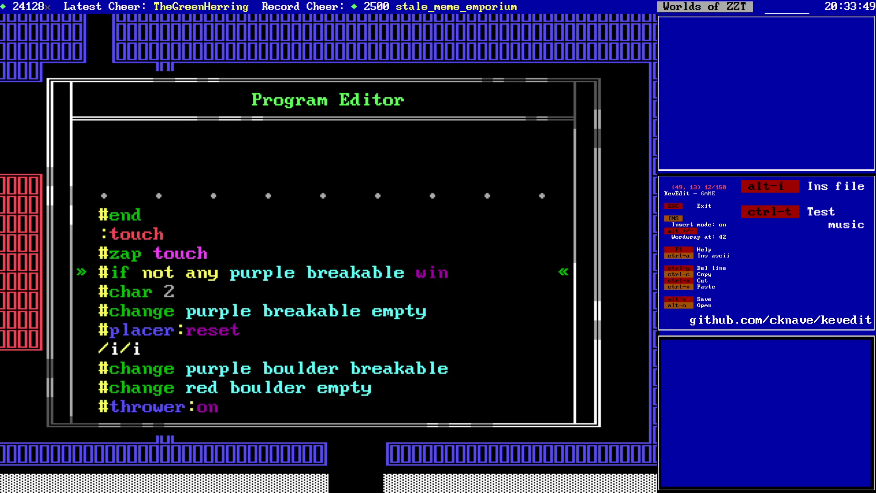
key(Down)
key(Down)
key(Return)
text(Resett)
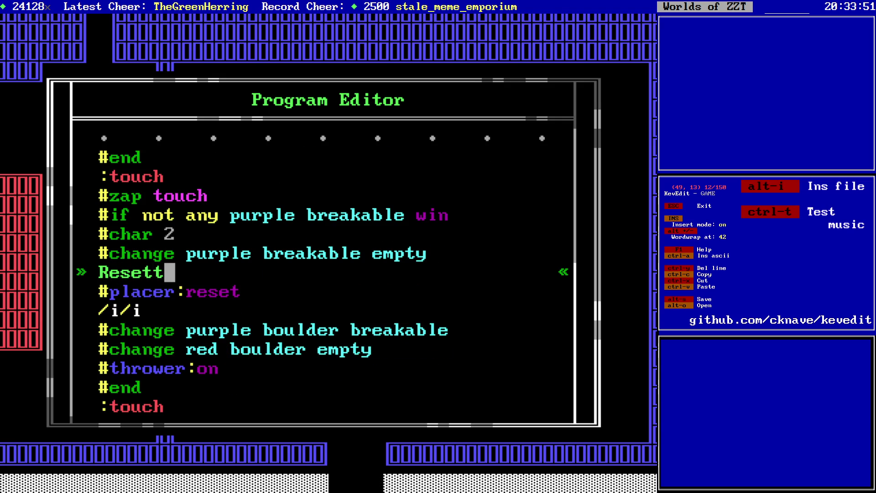
text(ing...)
key(Down)
key(Down)
key(Down)
key(Return)
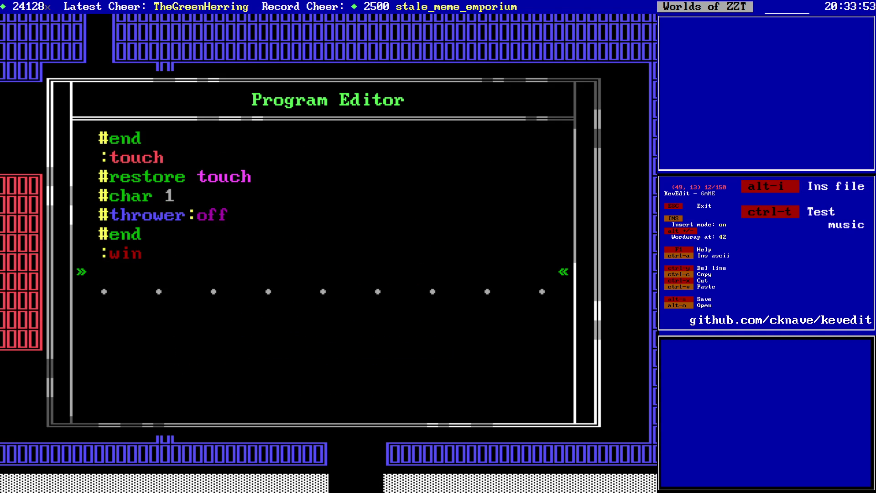
text(You did it!)
key(Return)
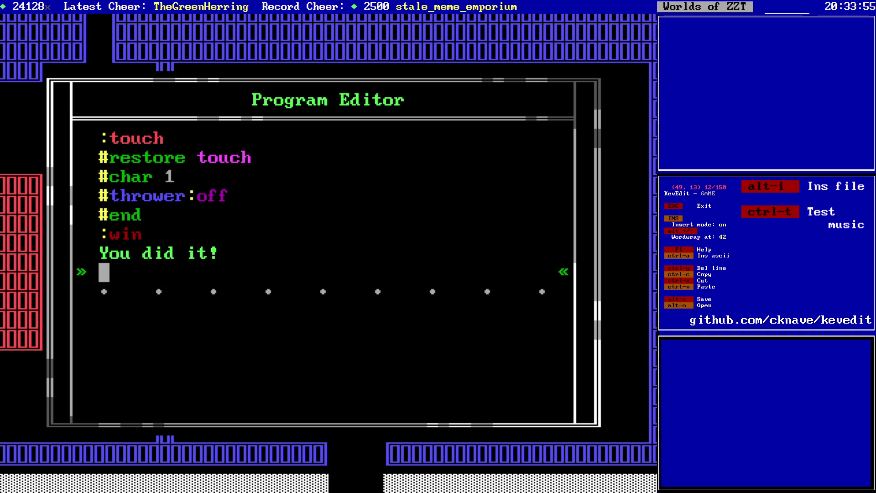
text(#become)
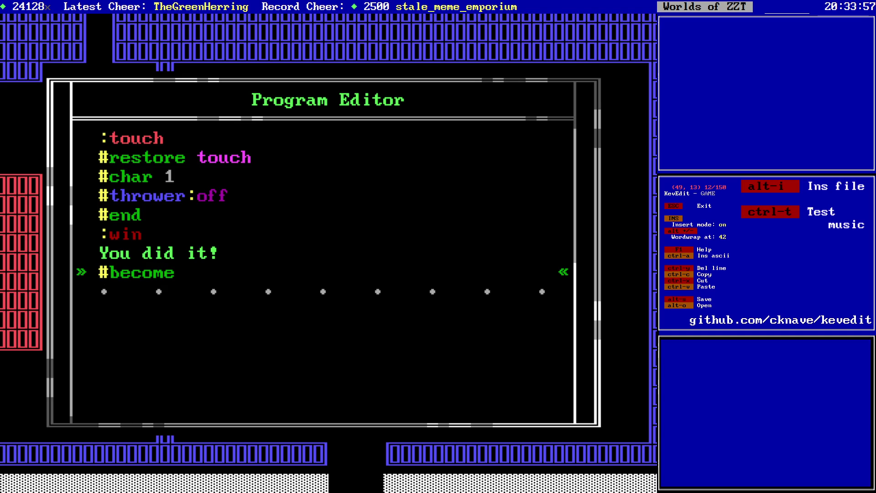
key(BackSpace)
key(BackSpace)
key(BackSpace)
Return to the board and place a red key beside the magenta object
text(di)
key(Escape)
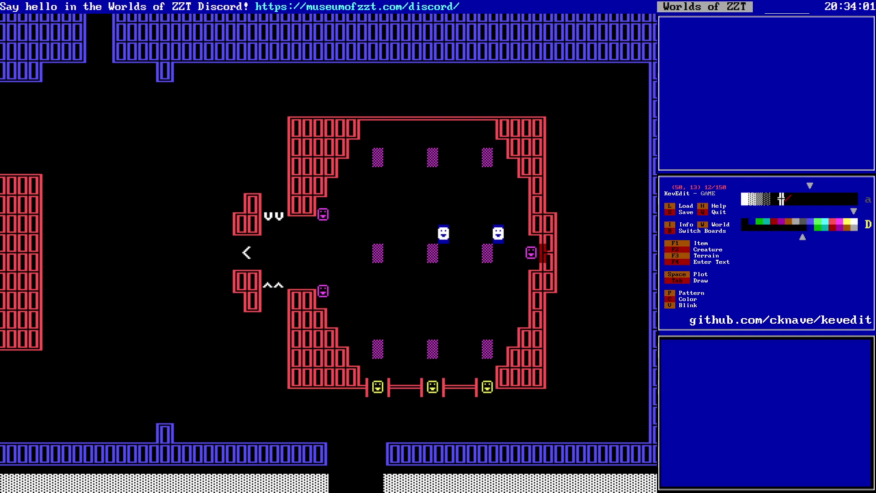
key(c)
key(Left)
key(Left)
key(Return)
key(F1)
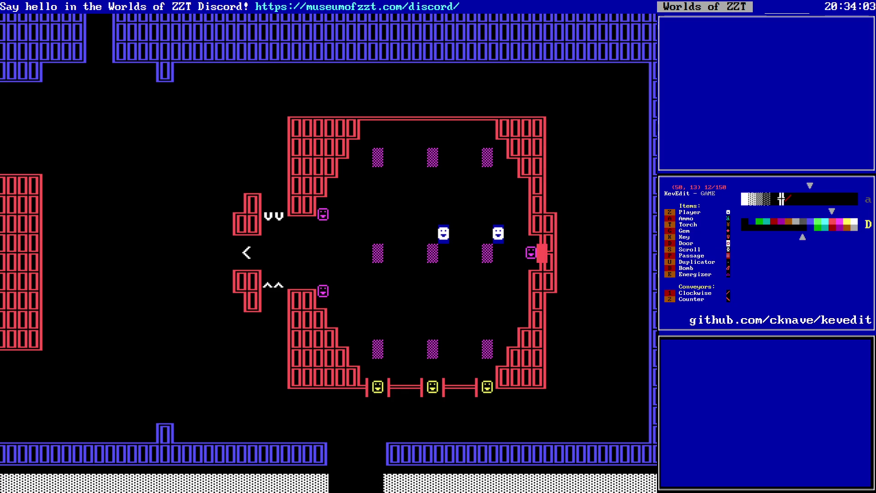
key(k)
Draw a red line wall to the right of the key, enclosing it in an alcove
key(Right)
key(Right)
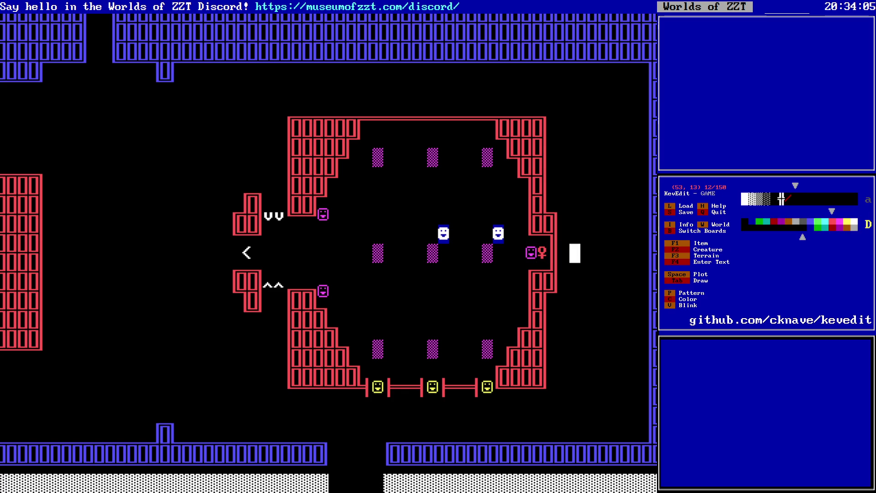
key(Left)
key(Up)
key(Tab)
key(Down)
key(Down)
key(Down)
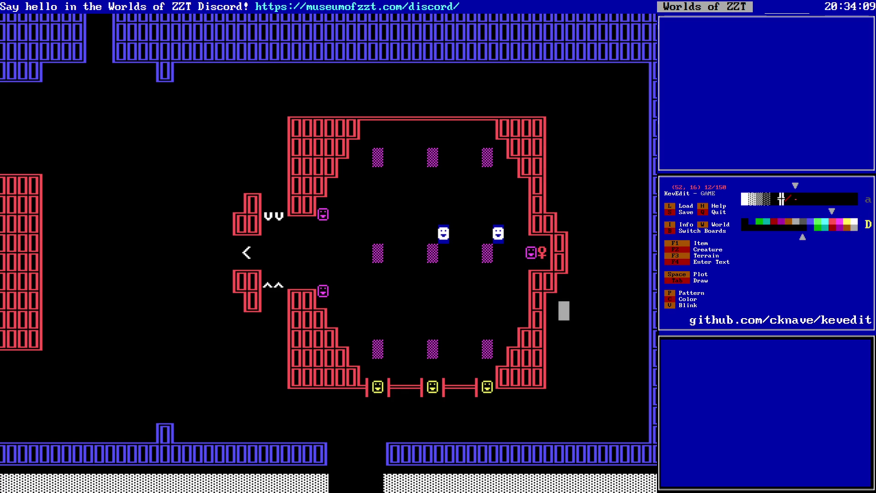
Drop the key from the drawing pattern and draw a blue wall up from the bottom-wall gap
key(Left)
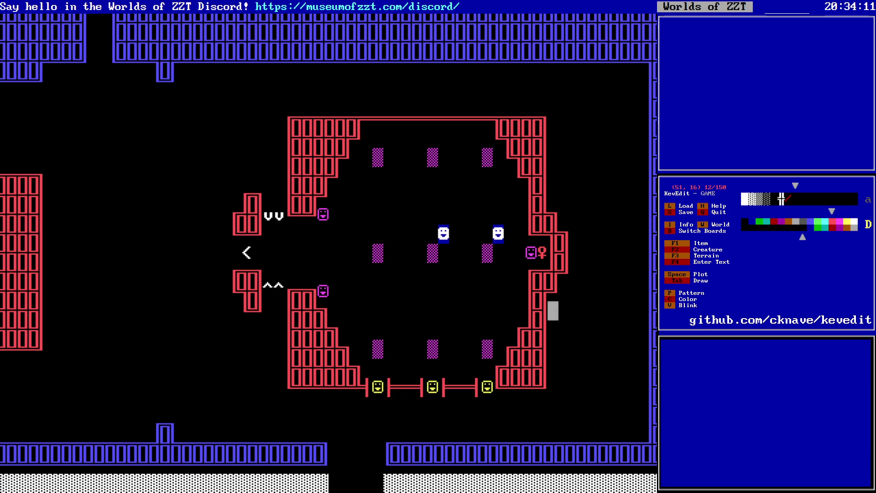
key(Left)
key(Left)
key(Left)
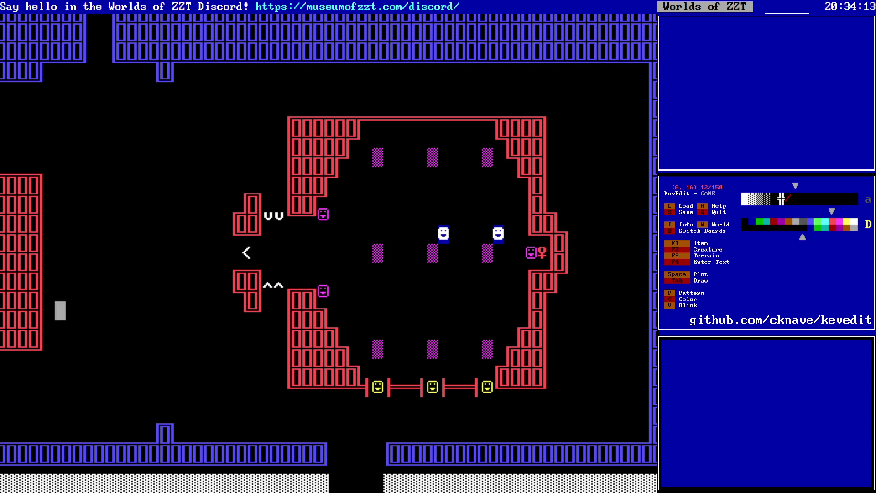
key(Left)
key(Left)
key(Left)
key(Right)
key(Right)
key(Right)
key(Down)
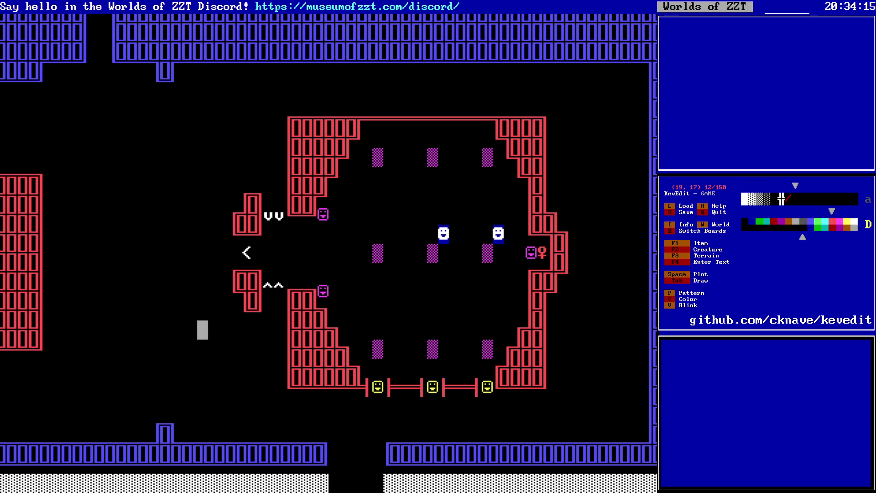
key(Down)
key(Down)
key(Down)
key(Left)
key(Left)
key(Left)
key(Up)
key(Up)
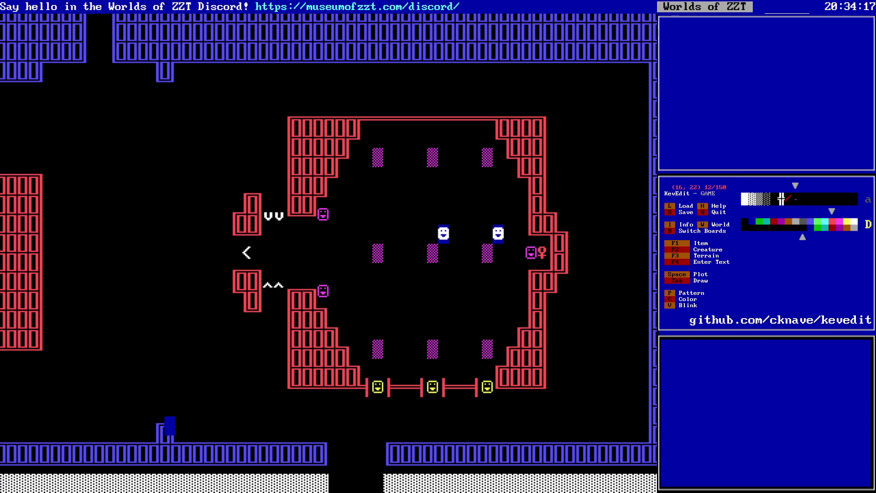
key(Left)
key(Up)
key(Up)
key(Up)
key(Right)
key(Tab)
key(Down)
key(Down)
key(Down)
key(Tab)
key(Up)
key(Up)
key(Up)
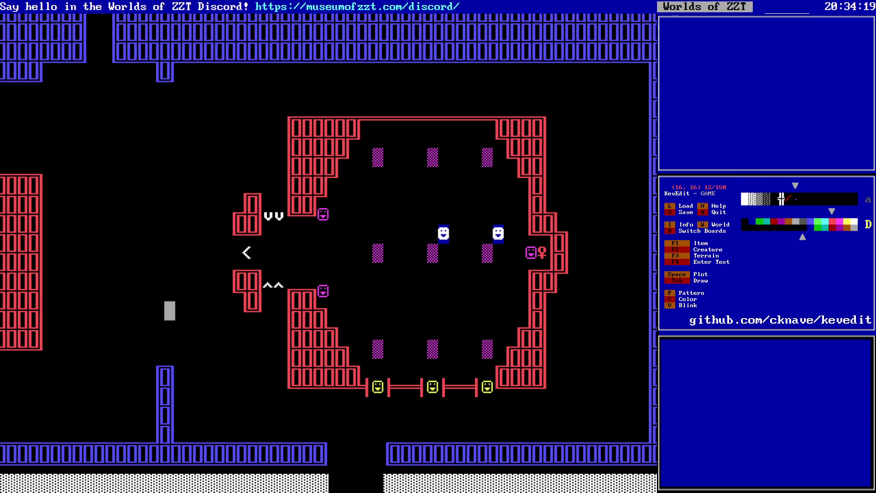
Draw a short blue wall down from the top wall and extend the lower wall up one row
key(Tab)
key(Down)
key(Down)
key(Down)
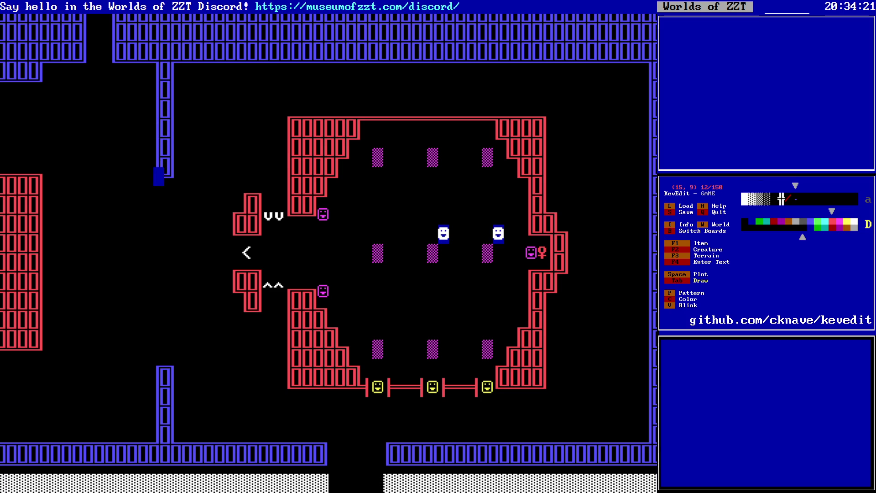
key(Tab)
key(Down)
key(Left)
key(Left)
key(Up)
key(alt+Left)
key(alt+Down)
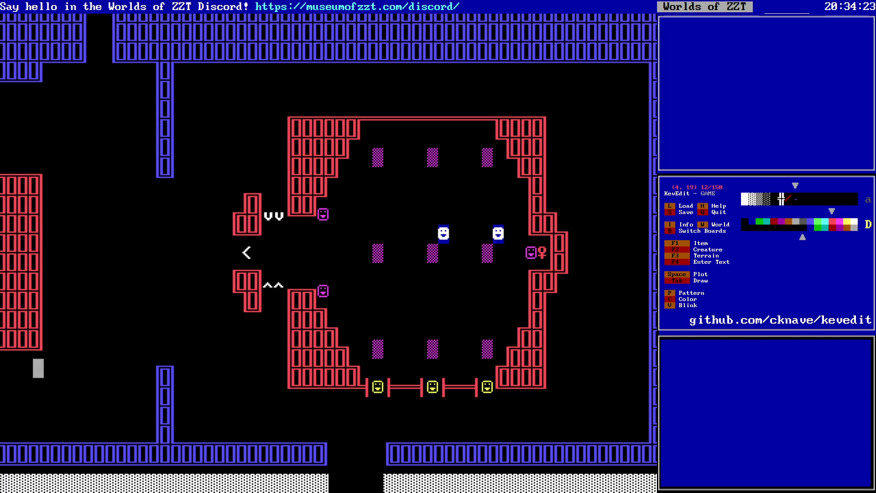
key(Up)
key(alt+Right)
key(Right)
key(space)
key(Up)
key(Up)
Run the blue wall from the top-right down around the key alcove to the bottom wall
key(Up)
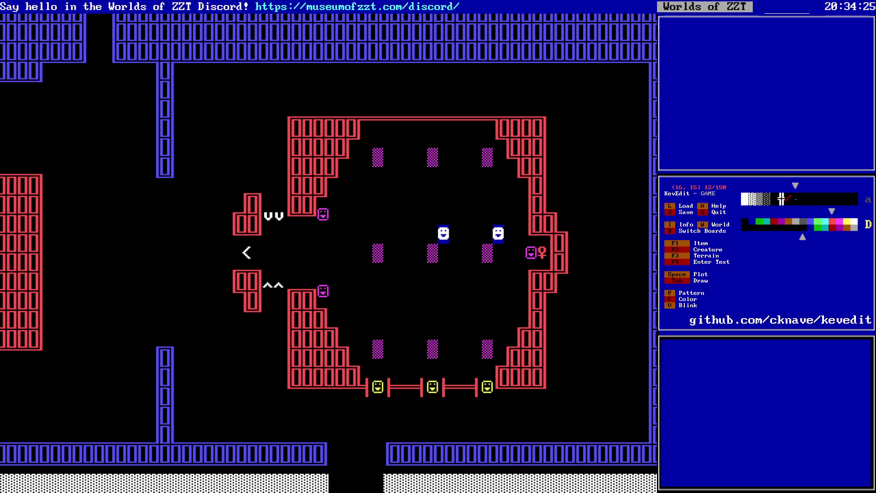
key(alt+Right)
key(alt+Right)
key(alt+Right)
key(alt+Right)
key(alt+Up)
key(Down)
key(Down)
key(Up)
key(Tab)
key(Down)
key(Down)
key(Down)
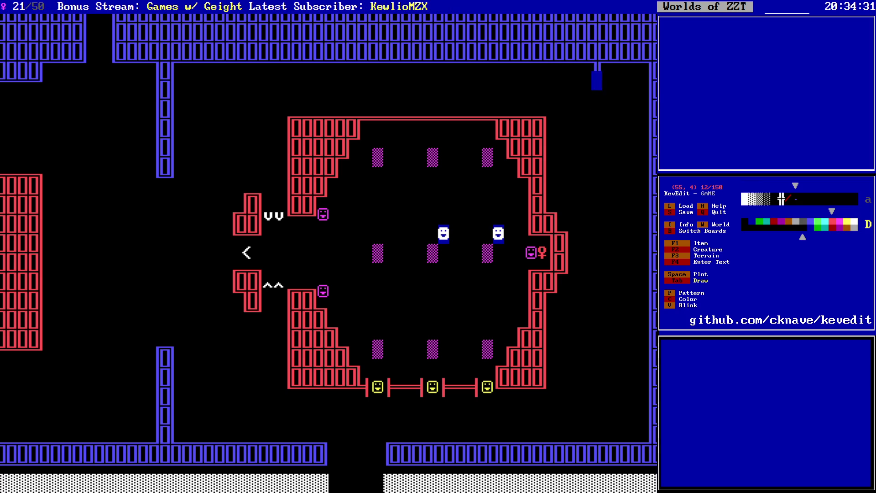
key(Down)
key(Down)
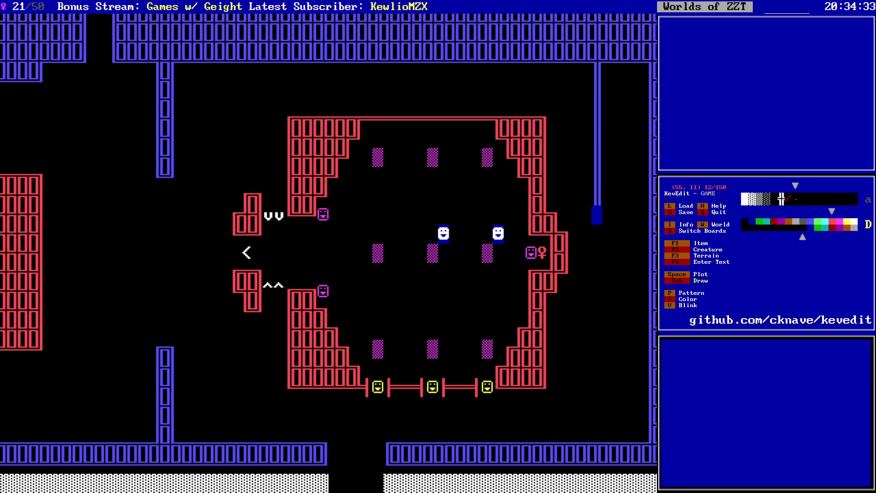
key(Down)
key(Right)
key(Down)
key(Down)
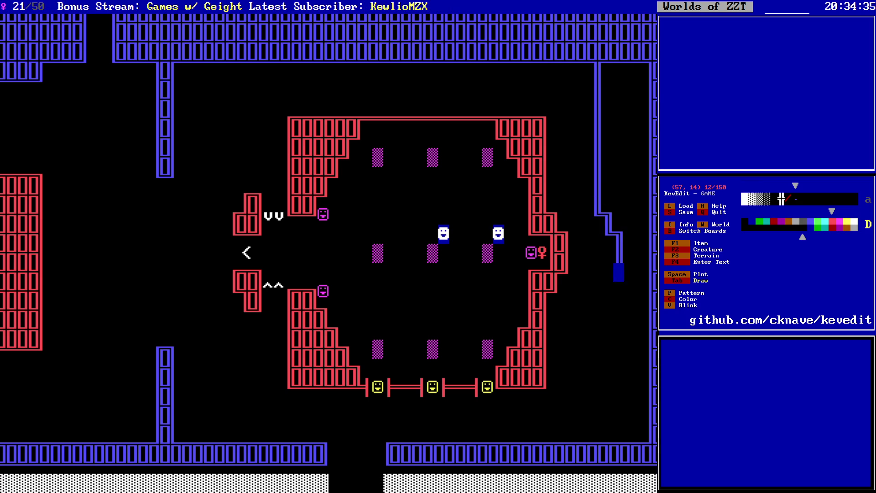
key(Left)
key(Down)
key(Left)
key(Down)
key(Down)
key(Down)
key(Down)
key(Down)
key(Right)
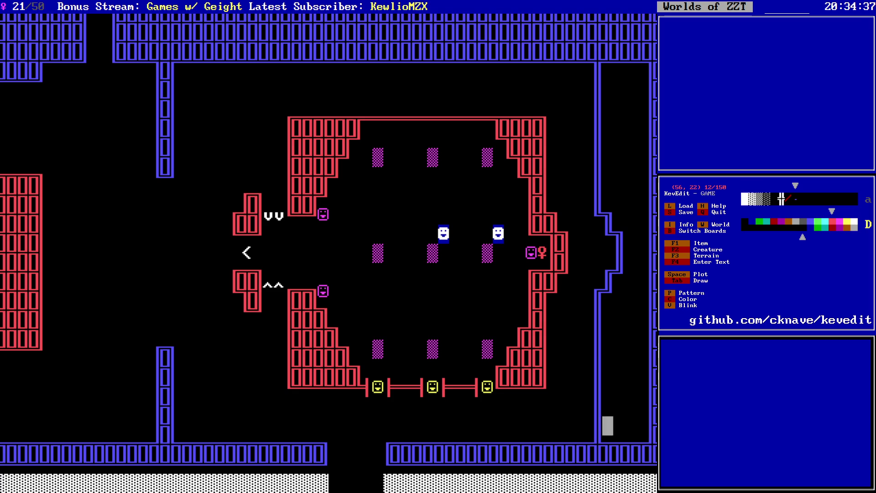
key(c)
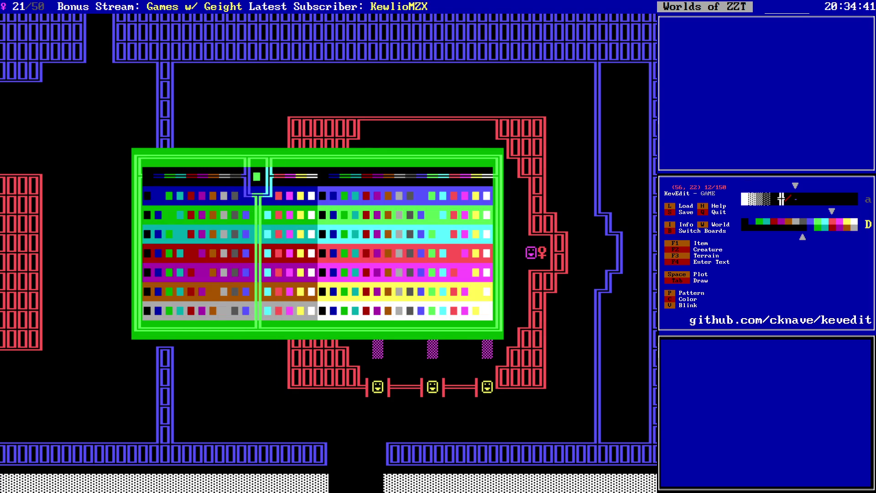
Flood-fill the right corridor with green wall, then refill it light cyan and finally white
key(Return)
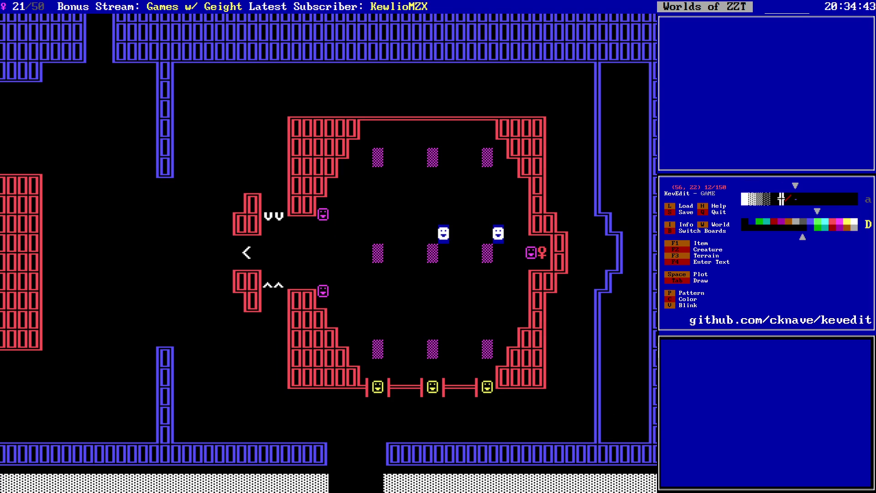
key(shift+p)
key(f)
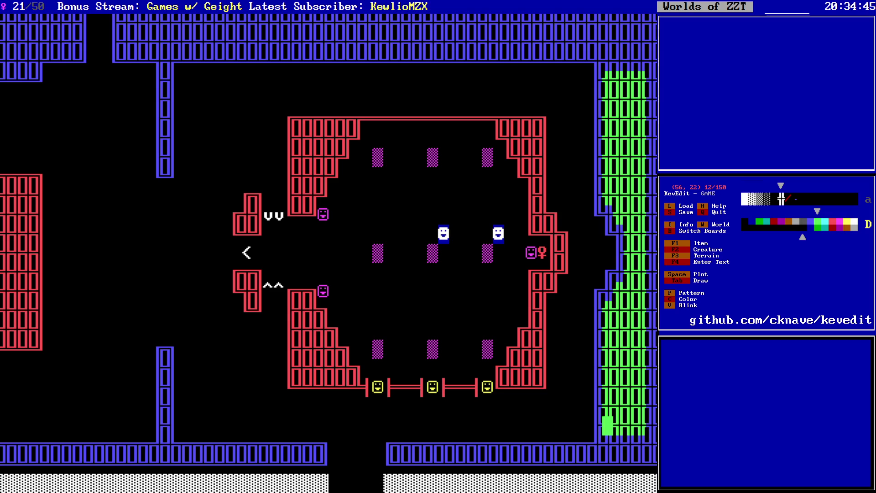
key(f)
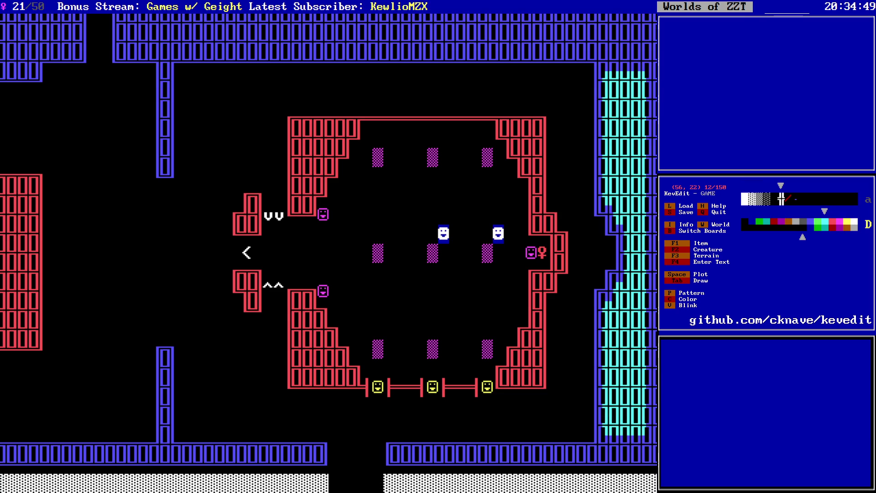
key(f)
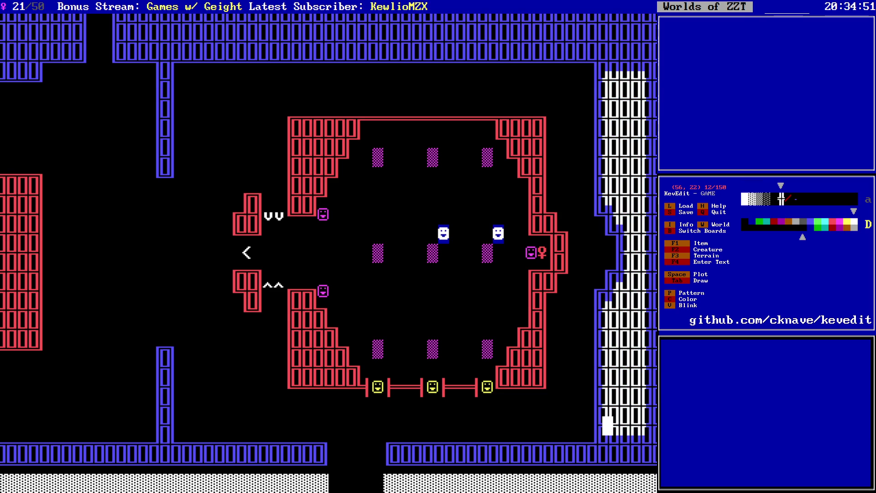
key(alt+Left)
key(alt+Left)
key(alt+Left)
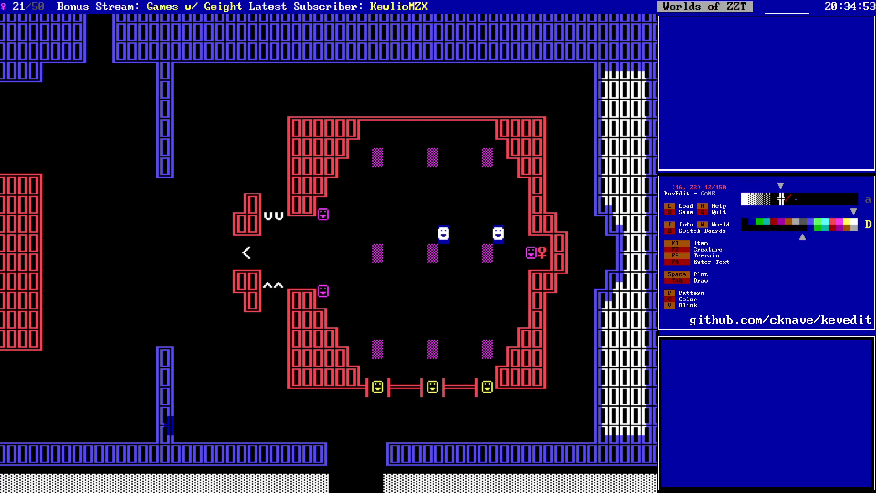
Draw a white wall column down to row 22 and a blue wall up the lower-left pillar's right side
key(Up)
key(Up)
key(Up)
key(Right)
key(Tab)
key(Down)
key(Down)
key(Down)
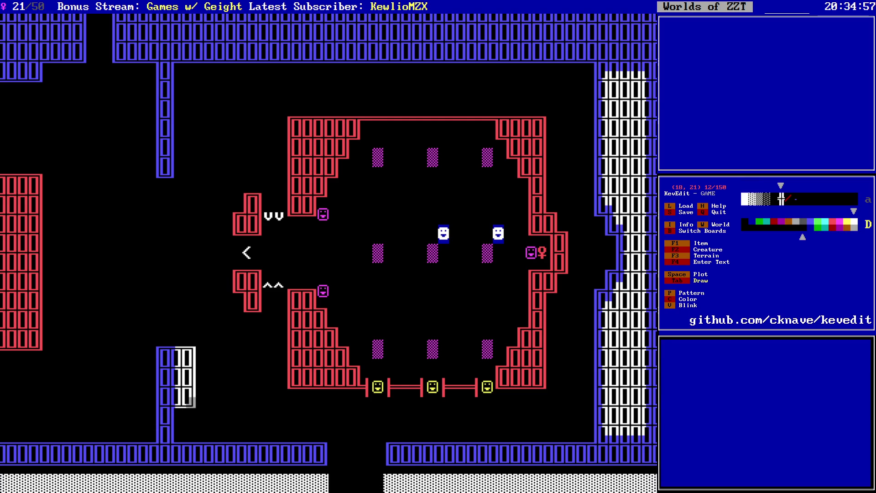
key(Down)
key(Right)
key(Right)
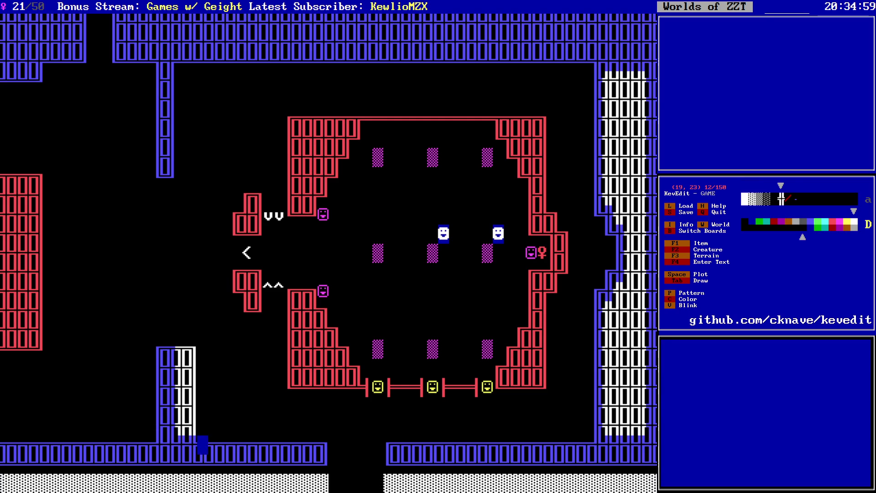
key(p)
key(p)
key(Up)
key(Up)
key(Up)
key(Right)
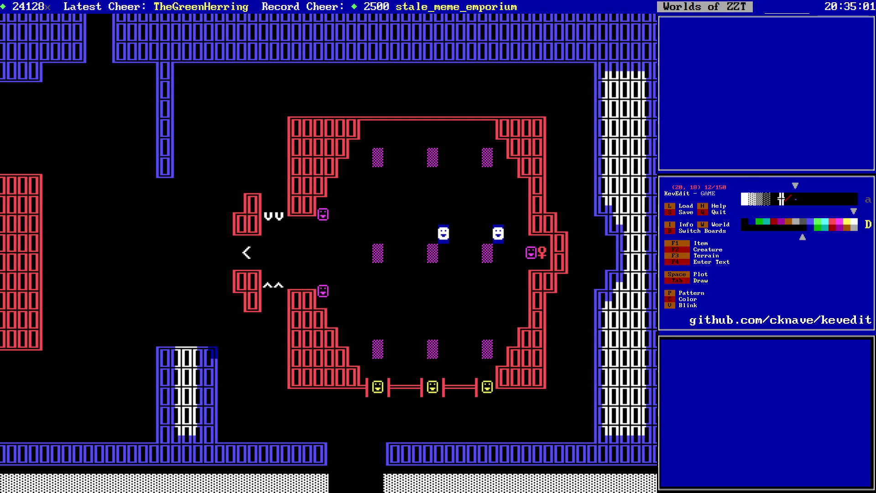
Add a blue wall beside the upper-left pillar up to the top wall and fill the gap white
key(Up)
key(Up)
key(Up)
key(Down)
key(space)
key(Up)
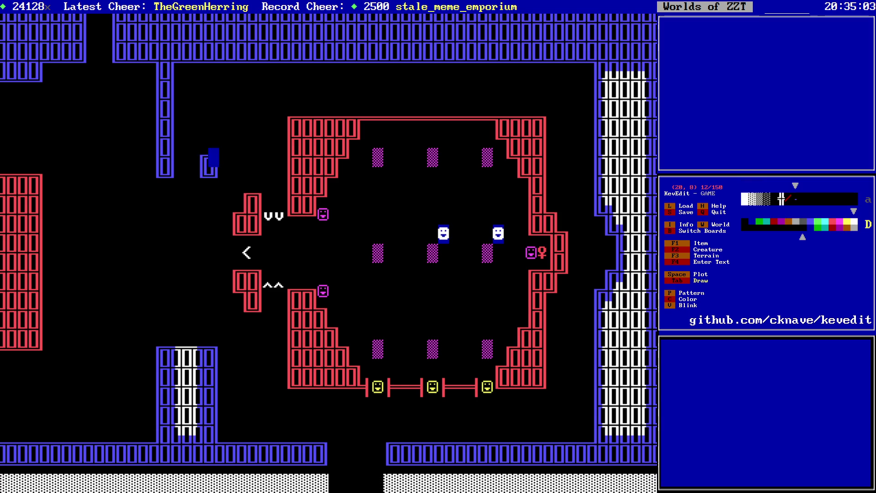
key(Up)
key(Up)
key(Up)
key(Down)
key(Left)
key(Left)
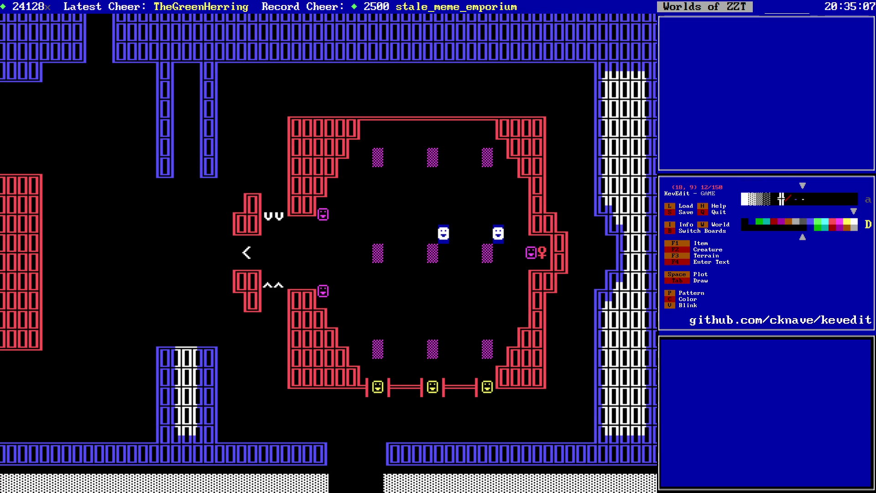
key(Left)
key(Up)
key(f)
Move the cursor into the open area left of the shop, to column 8, row 13
key(Down)
key(Down)
key(Down)
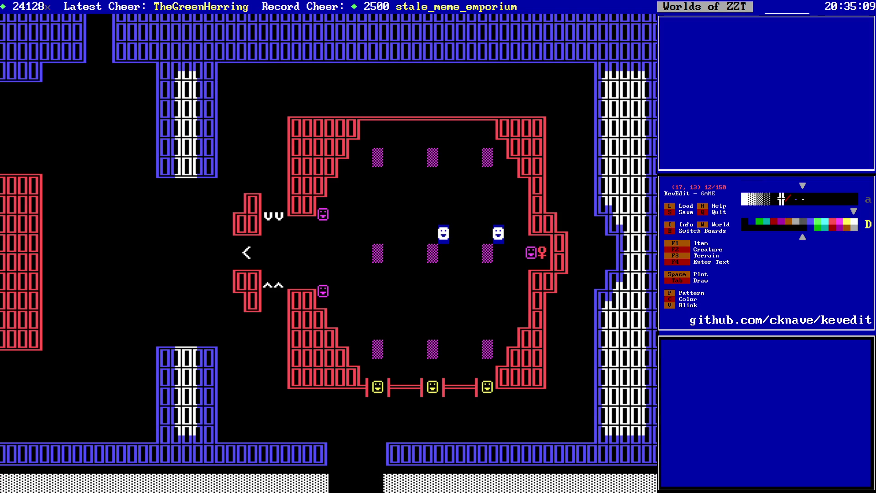
key(Up)
key(Up)
key(Up)
key(Left)
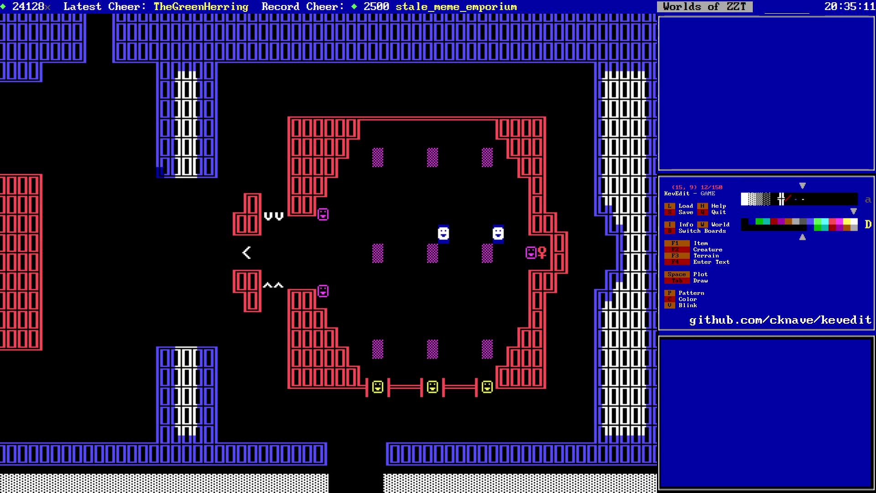
key(Left)
key(Down)
key(Down)
key(Down)
key(Down)
key(Down)
key(Down)
key(Right)
key(Right)
key(Right)
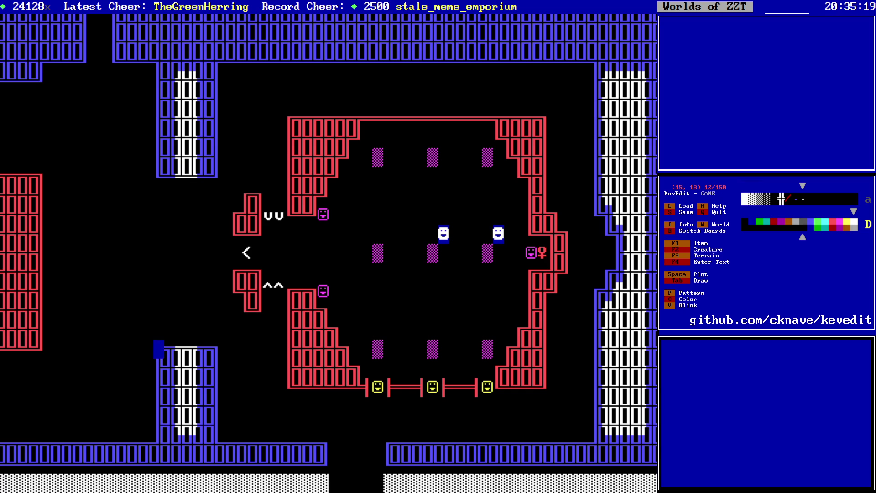
key(Up)
key(Up)
key(Up)
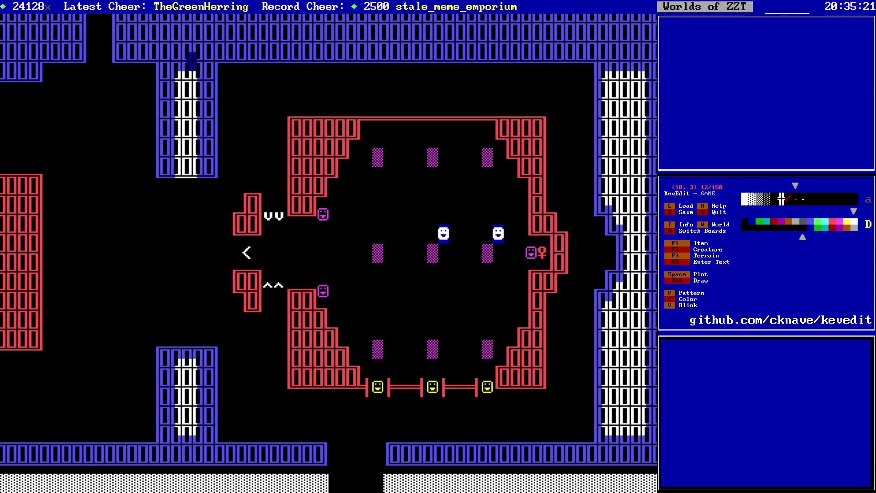
key(Down)
key(Down)
key(Down)
key(Left)
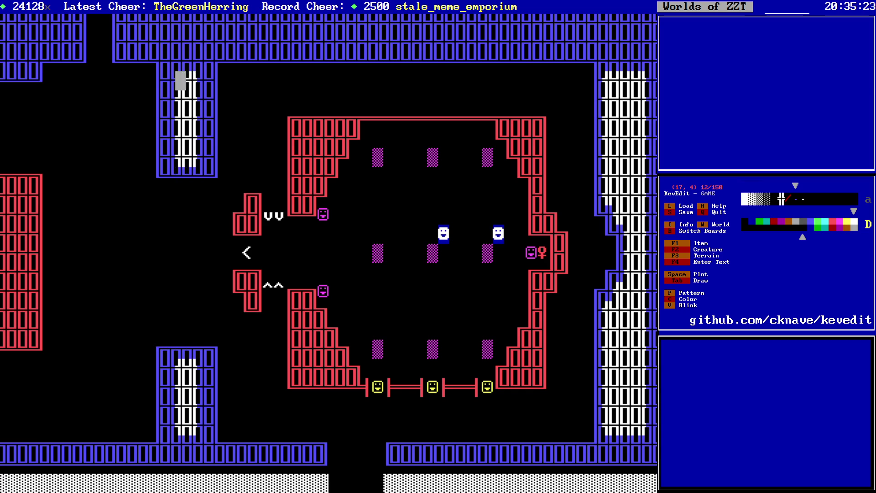
key(Down)
key(Down)
key(Down)
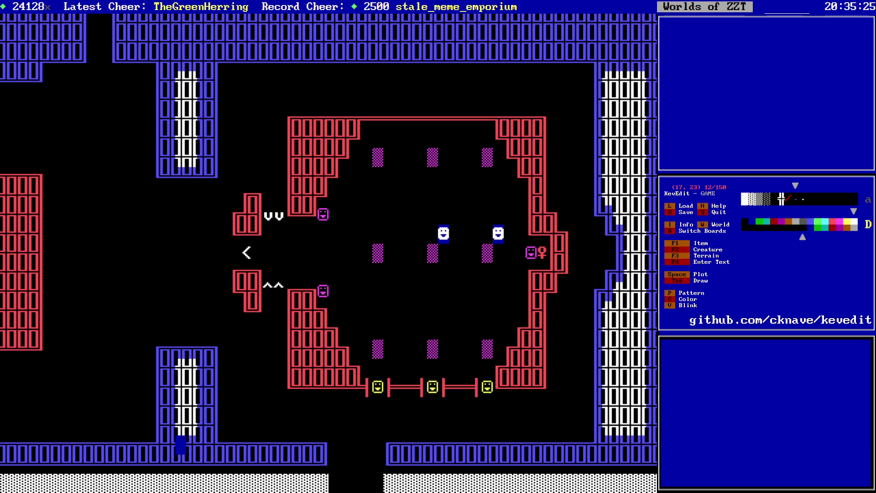
key(Left)
key(Left)
key(Left)
key(Left)
key(Up)
key(Up)
key(Up)
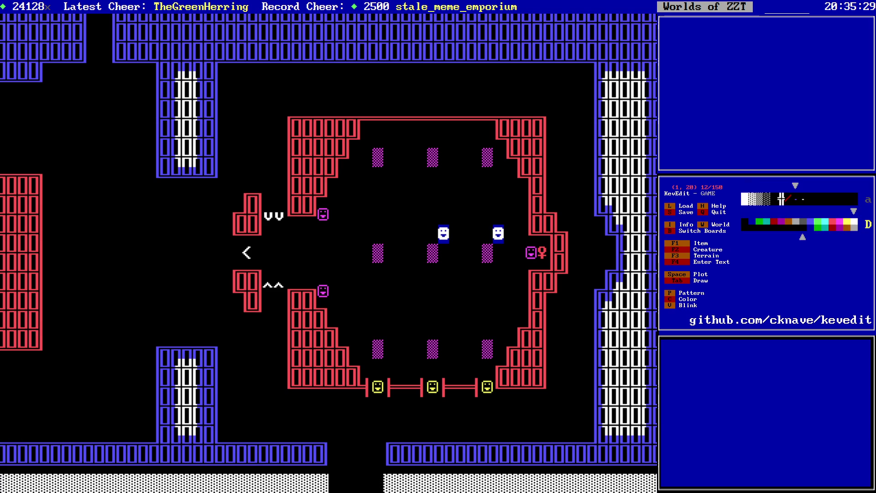
key(Right)
key(Right)
key(Right)
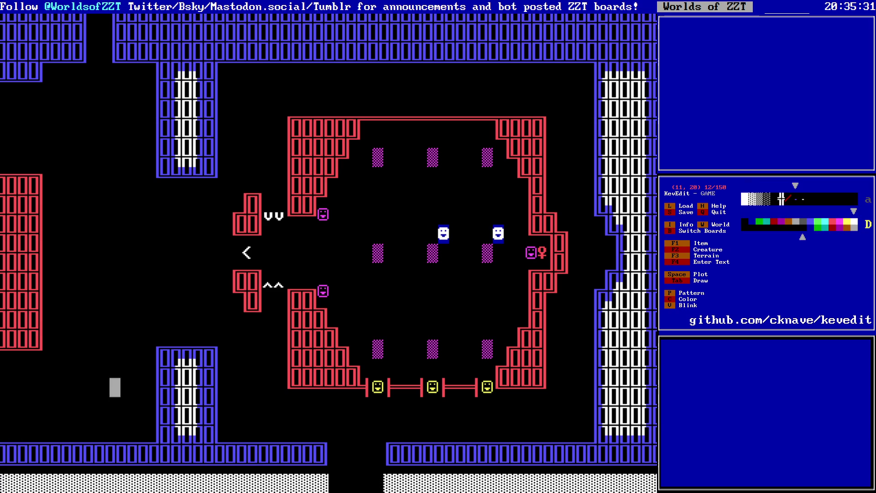
key(Up)
key(Up)
key(Up)
key(Left)
key(Up)
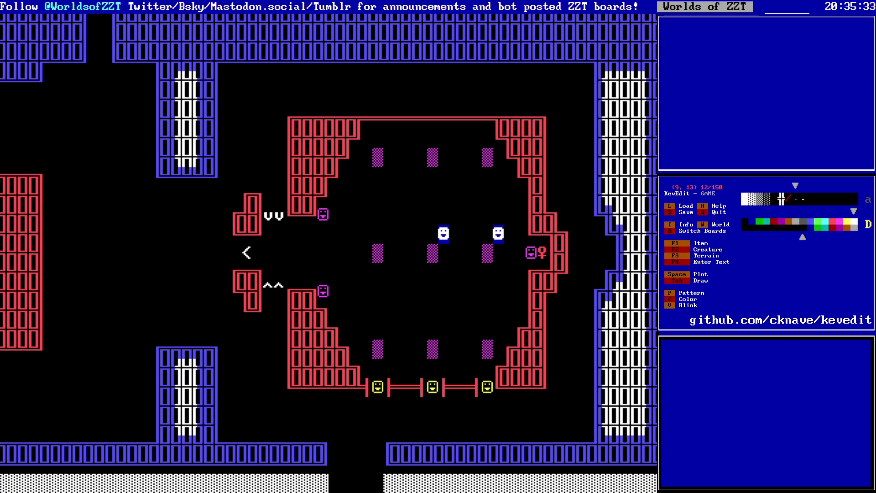
Set the drawing colour to red and step onto the awning row
key(Left)
key(c)
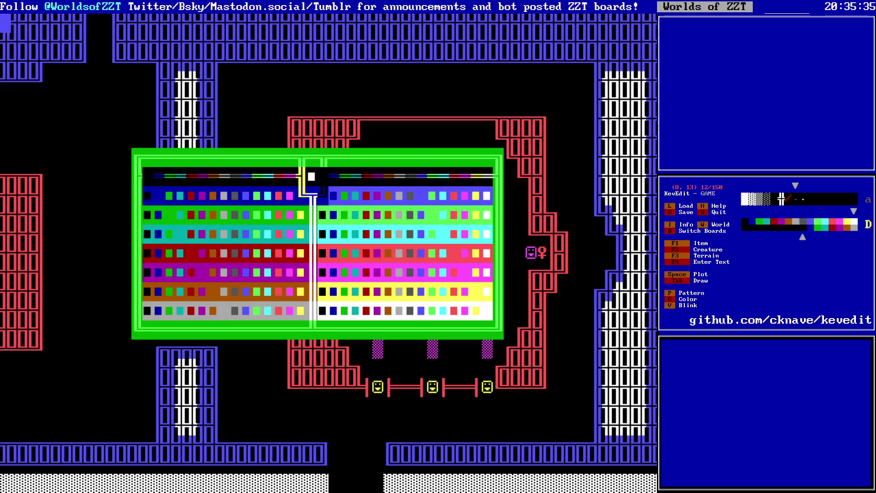
key(Left)
key(Return)
key(Down)
key(Left)
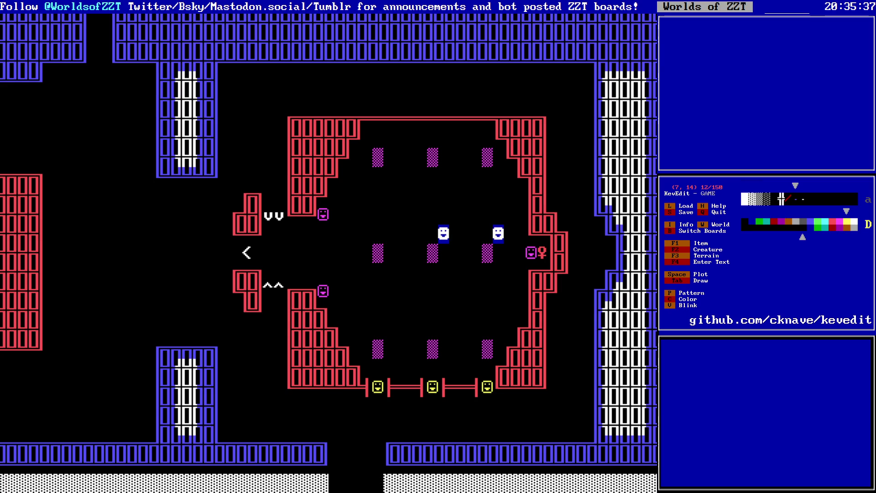
key(c)
key(Left)
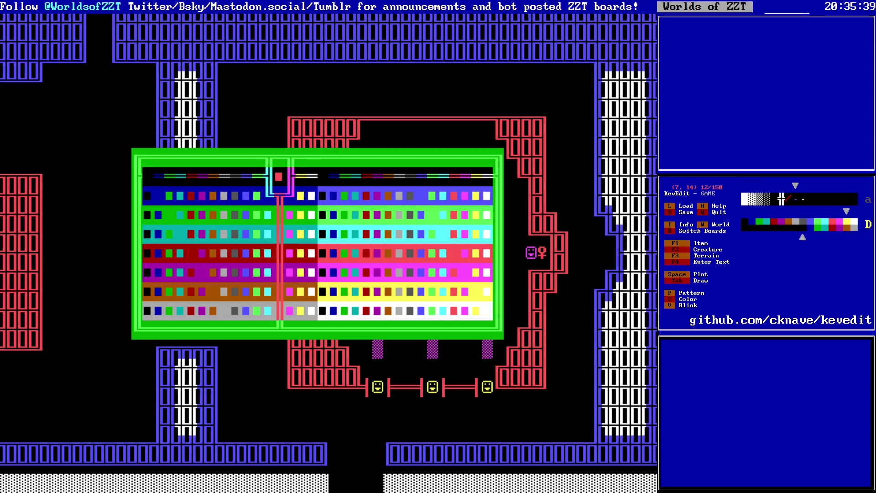
key(Left)
key(Return)
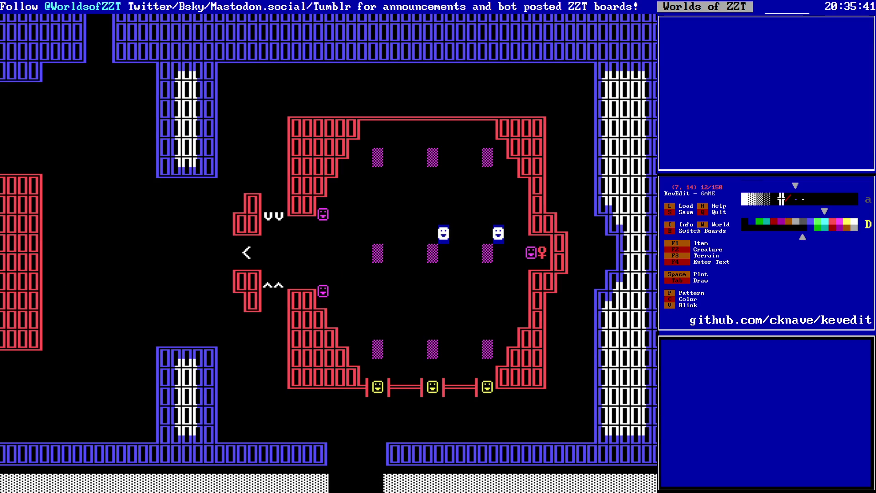
key(c)
key(Right)
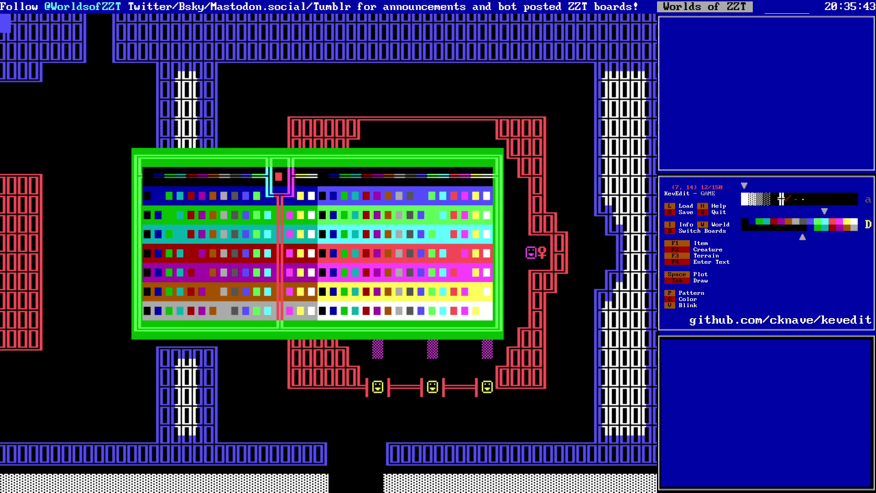
key(Return)
key(Up)
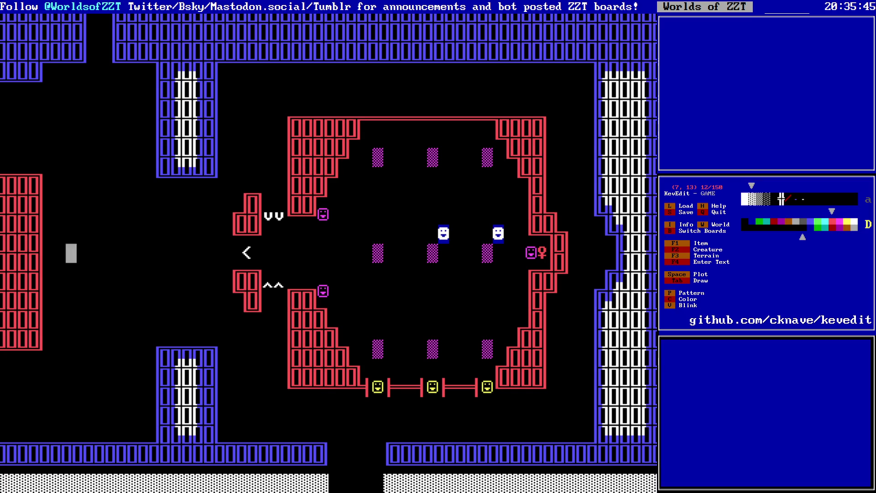
key(Right)
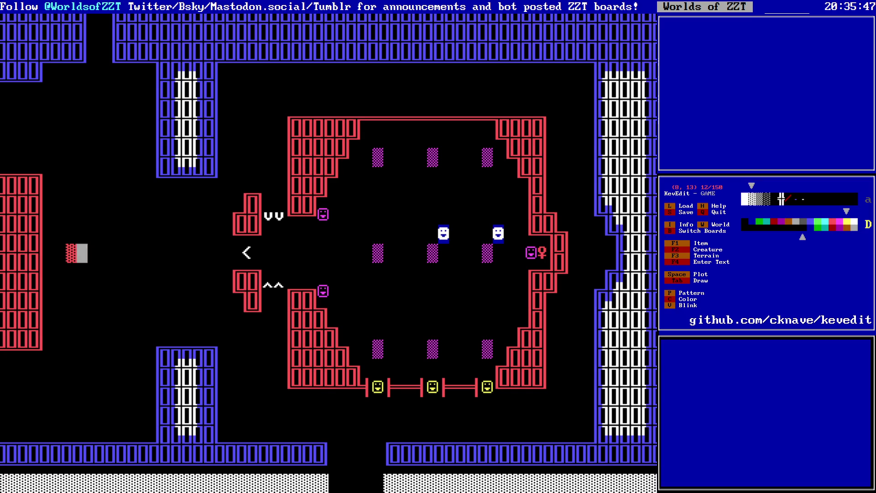
Pick up the yellow awning pattern and place it in the awning's unfinished cell
key(Insert)
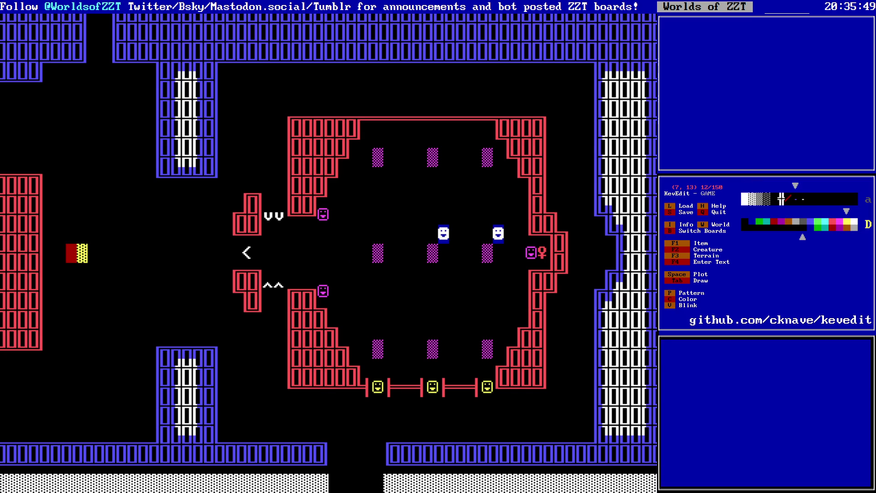
key(p)
key(Right)
key(space)
key(Down)
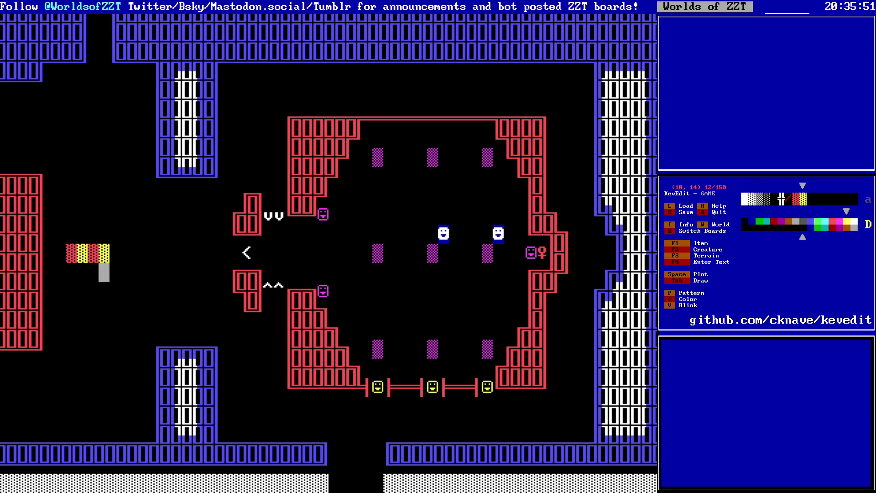
key(Left)
key(Down)
key(Left)
key(Up)
key(Left)
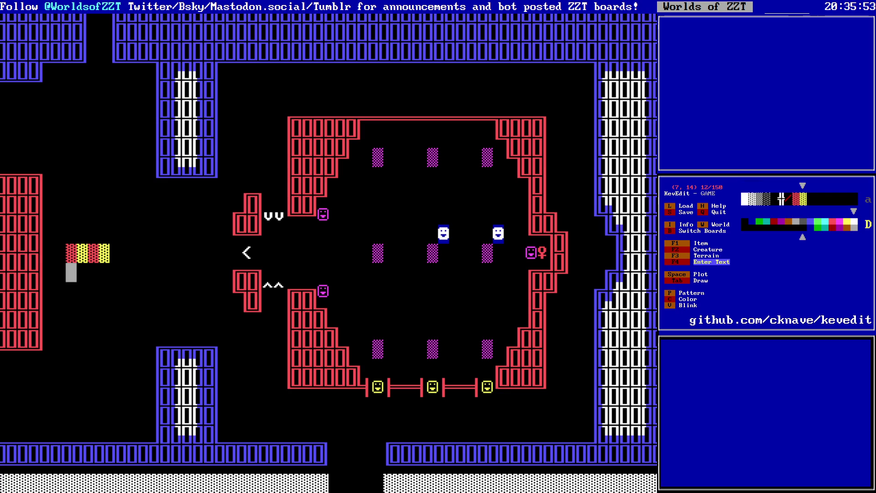
key(ctrl+a)
key(Up)
key(Left)
Place two white │ vertical-line posts under the awning
key(Right)
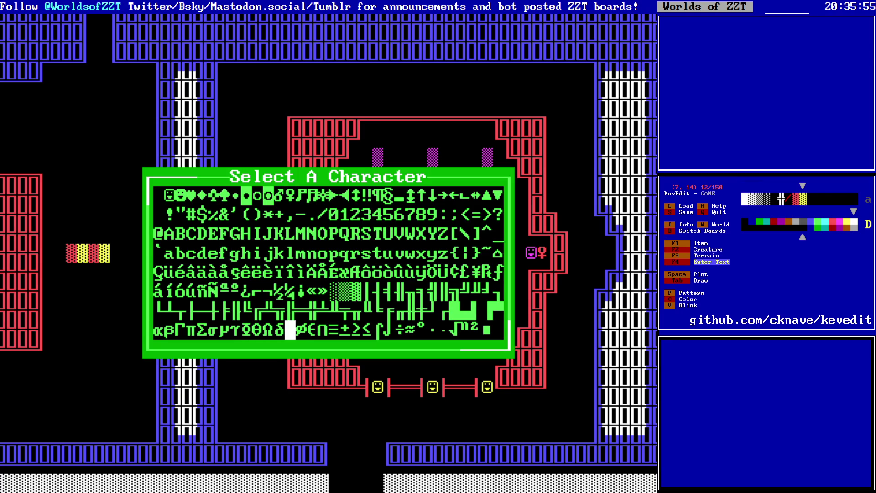
key(Right)
key(Right)
key(Right)
key(Right)
key(Right)
key(Right)
key(Up)
key(Up)
key(Return)
key(Right)
key(Right)
key(ctrl+a)
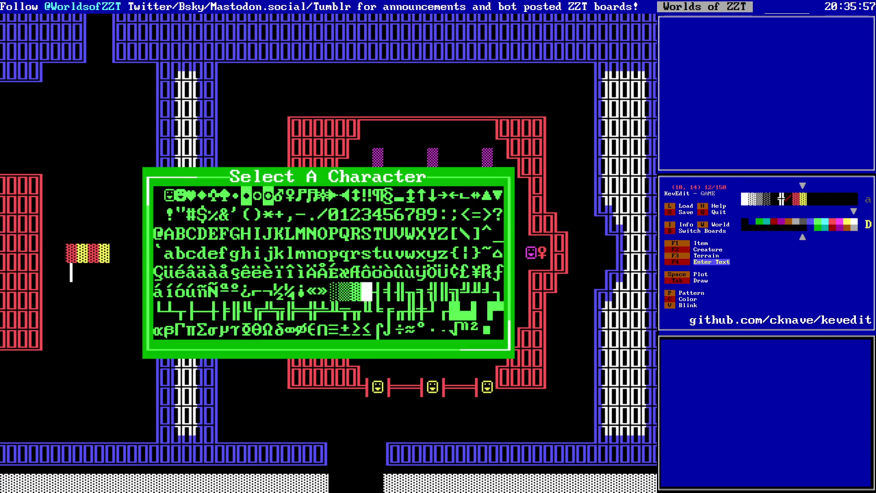
key(Return)
key(Down)
key(Left)
key(Left)
key(Left)
key(Left)
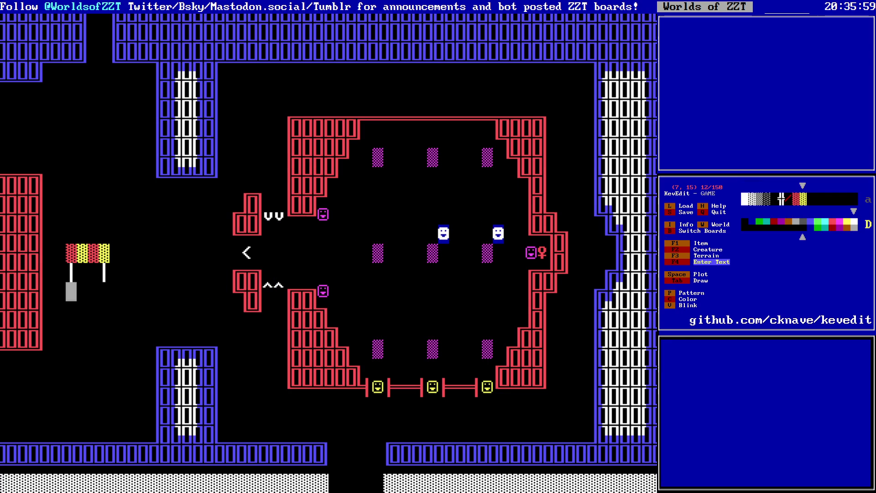
Write a brown 'DOGS' sign on the stand
key(c)
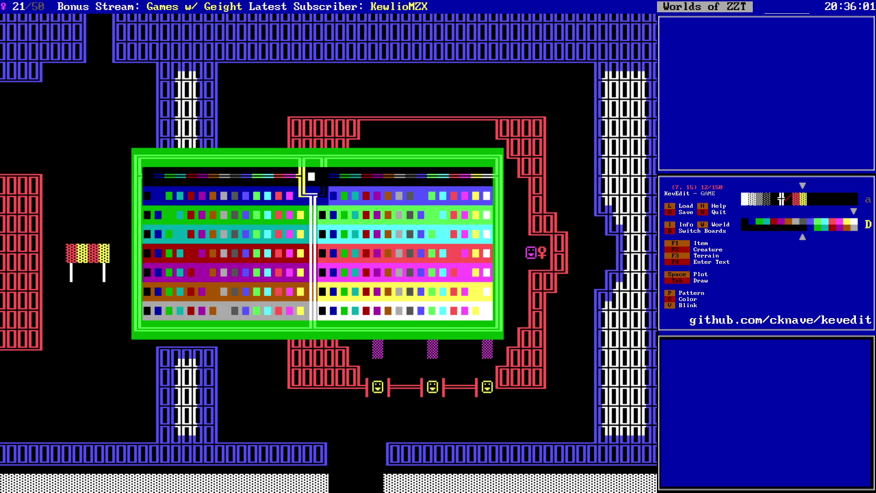
key(Left)
key(Left)
key(Left)
key(Return)
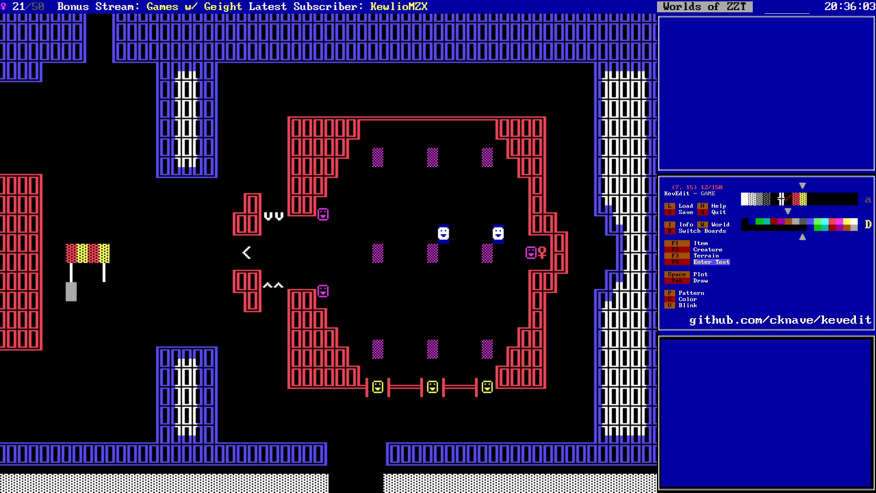
text(DOGS)
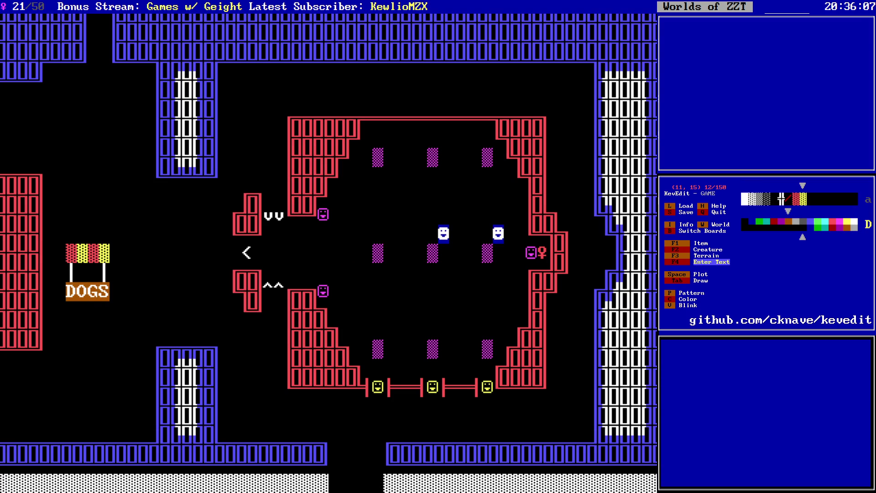
key(Left)
key(Left)
key(Escape)
key(Up)
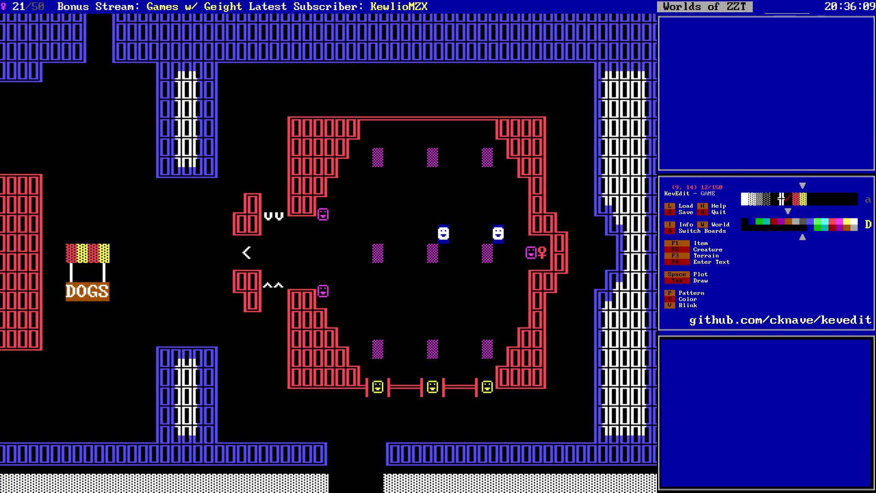
Set the colour to green and place the smiley vendor between the posts
key(c)
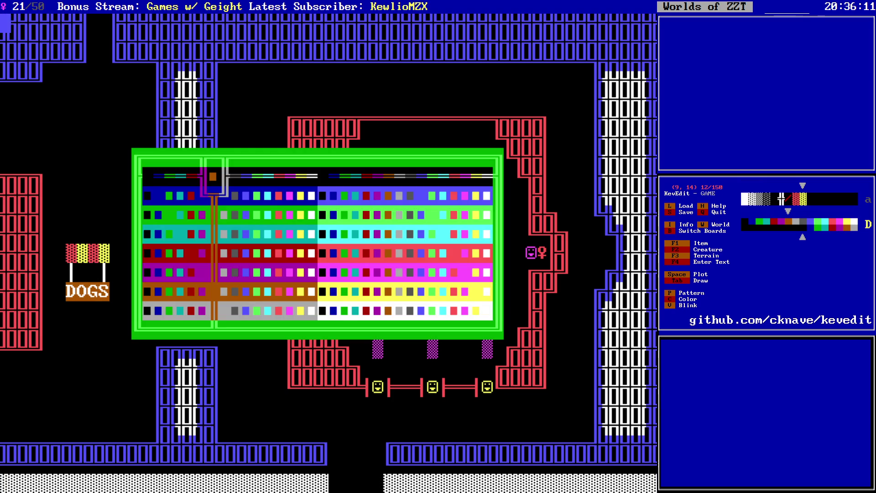
key(Right)
key(Right)
key(Right)
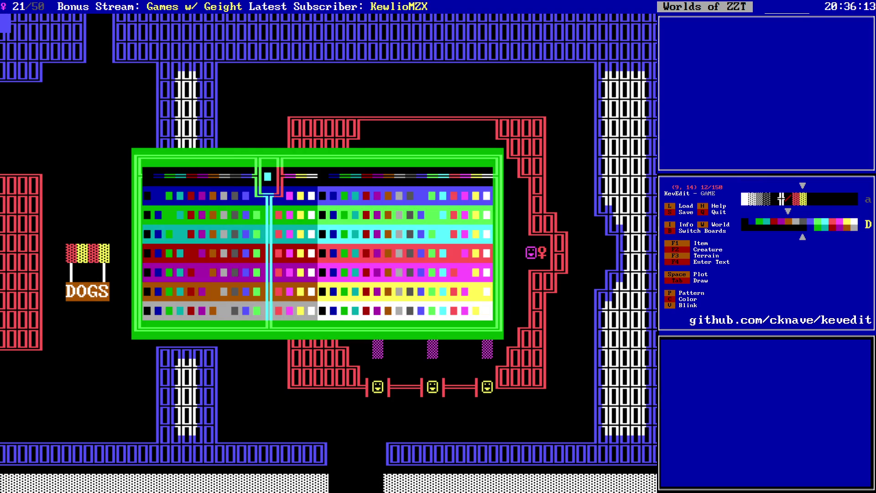
key(Right)
key(Right)
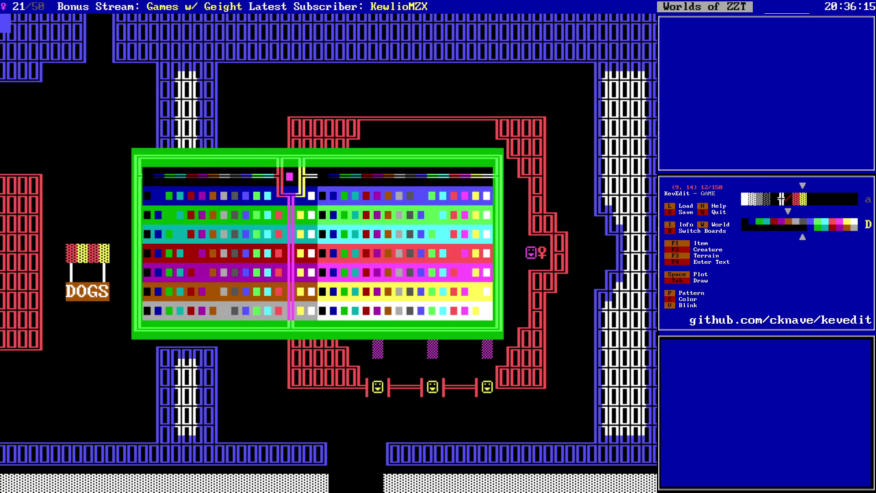
key(Left)
key(Left)
key(Left)
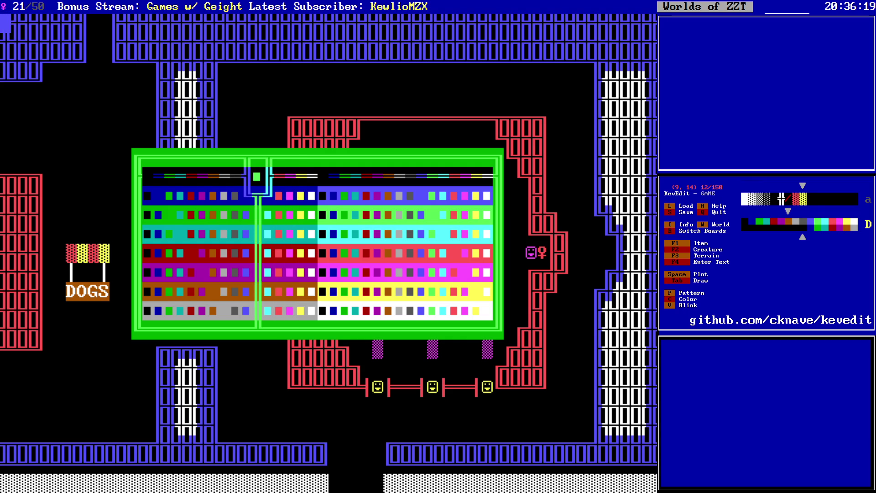
key(Return)
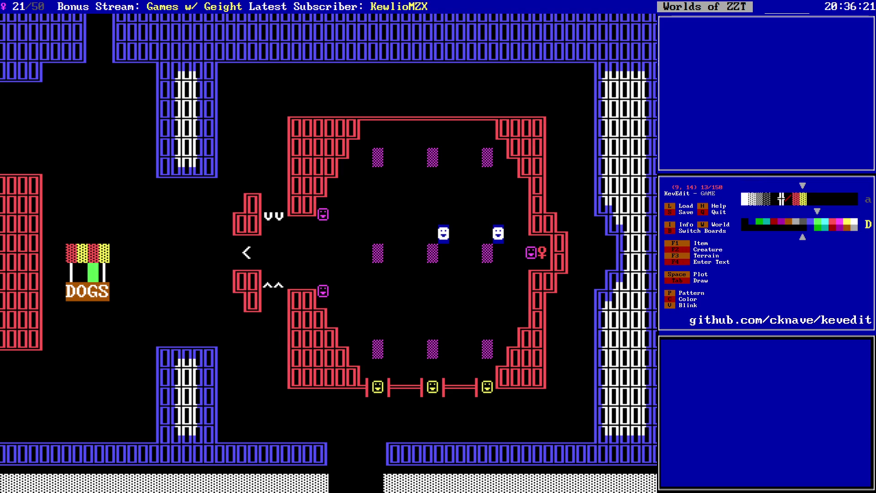
key(Down)
key(Down)
key(Down)
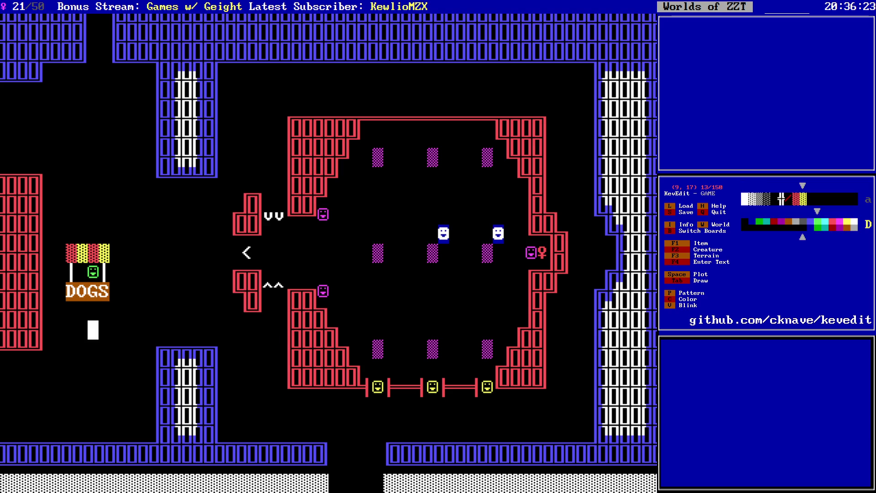
Pick a new colour and paint solid blocks over the DOGS sign letters
key(Up)
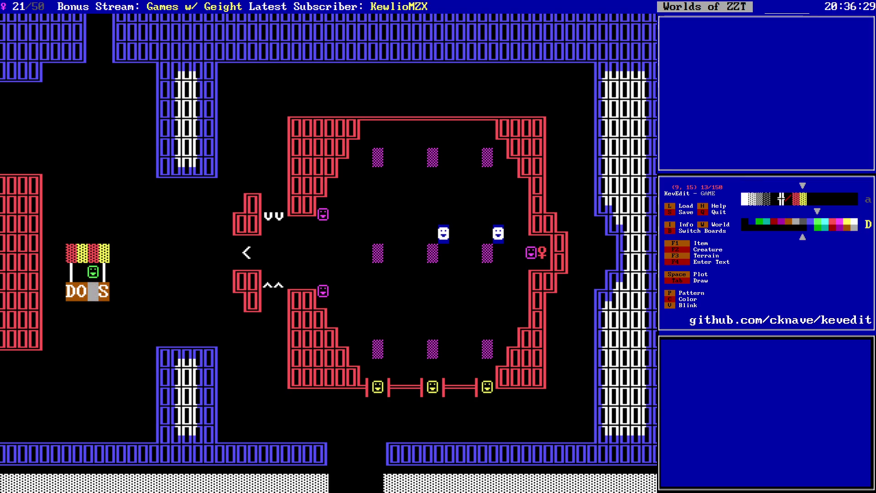
key(Left)
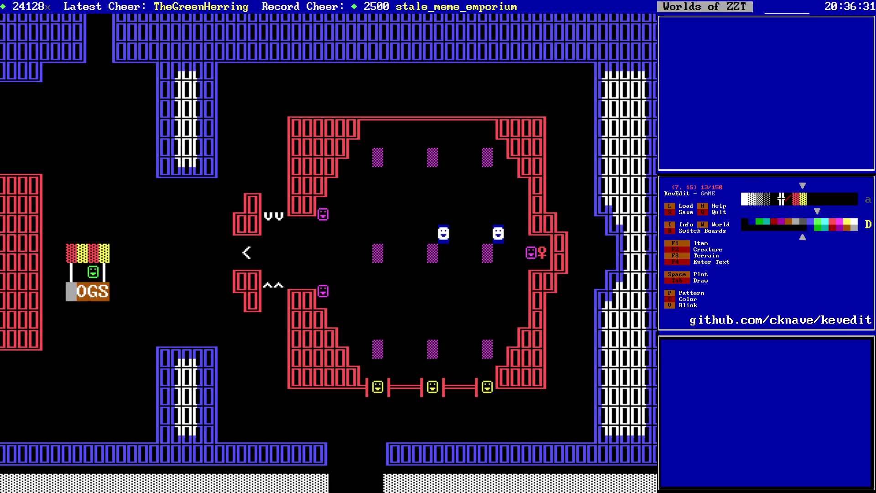
key(c)
key(Right)
key(Right)
key(Right)
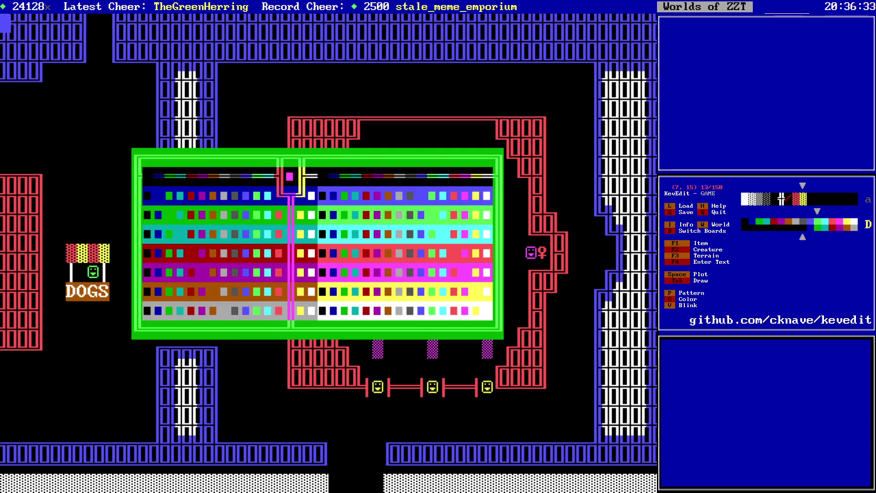
key(Return)
key(space)
key(Right)
key(space)
key(Right)
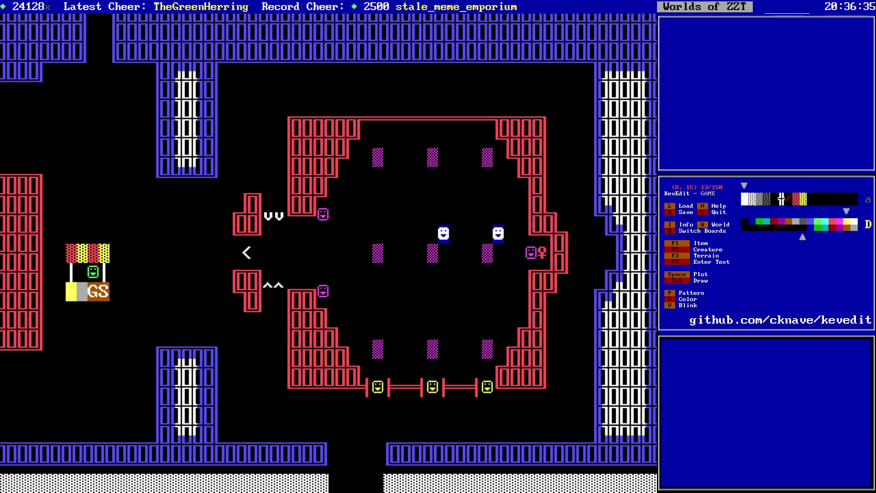
key(space)
key(Right)
Repaint the counter cells from the counter's left end
key(Left)
key(Left)
key(Left)
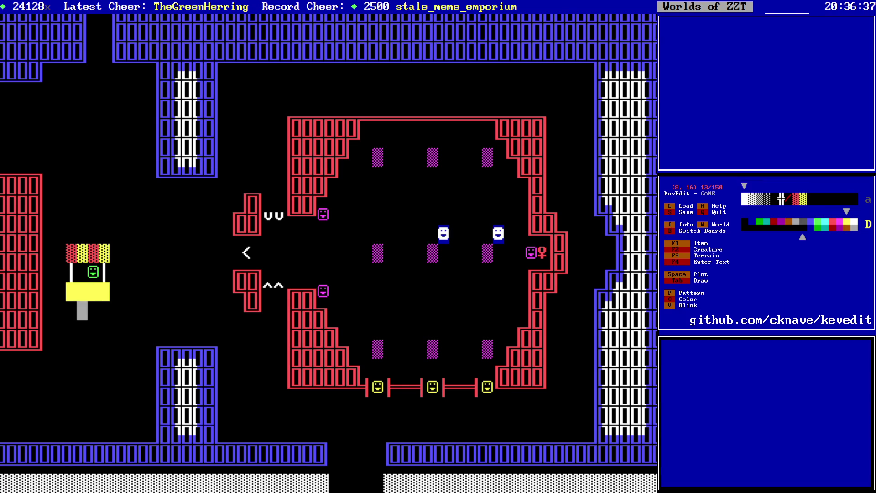
key(Up)
key(Left)
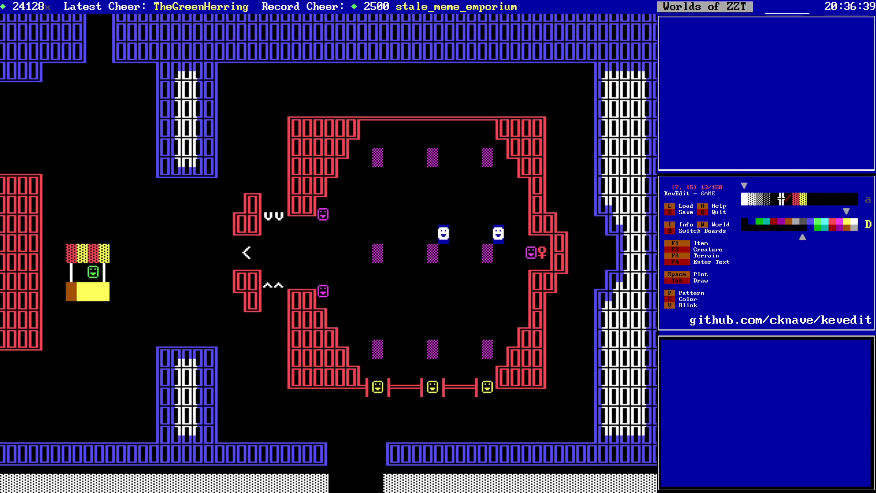
key(f)
key(Down)
key(Down)
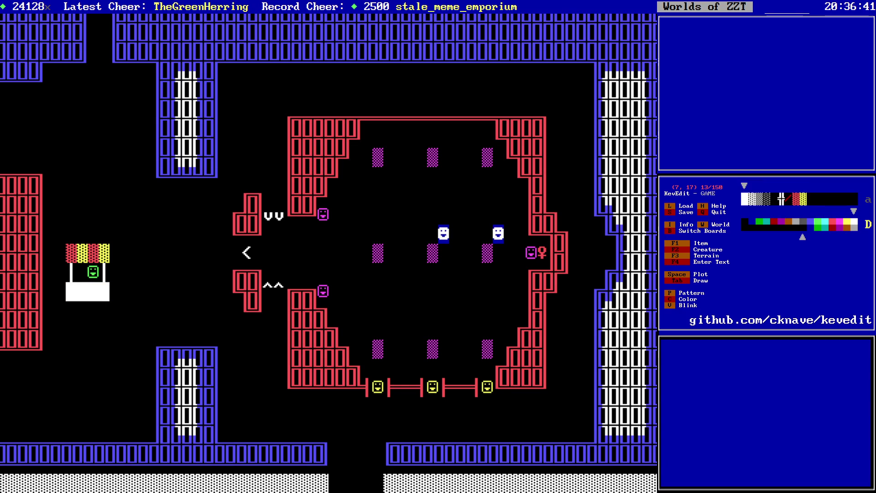
key(Right)
key(Up)
key(Up)
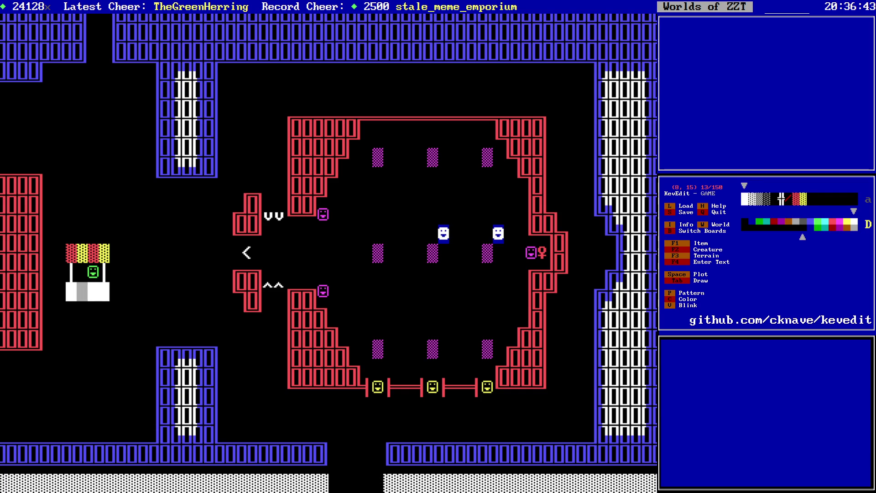
Paint the counter cyan and plot one darker cyan tile on it
key(c)
key(Left)
key(Left)
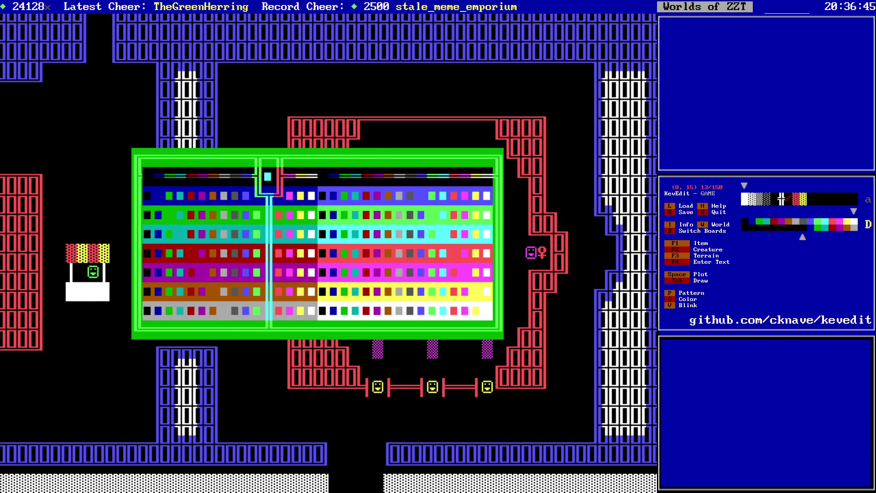
key(Return)
key(f)
key(Right)
key(Right)
key(Right)
key(Right)
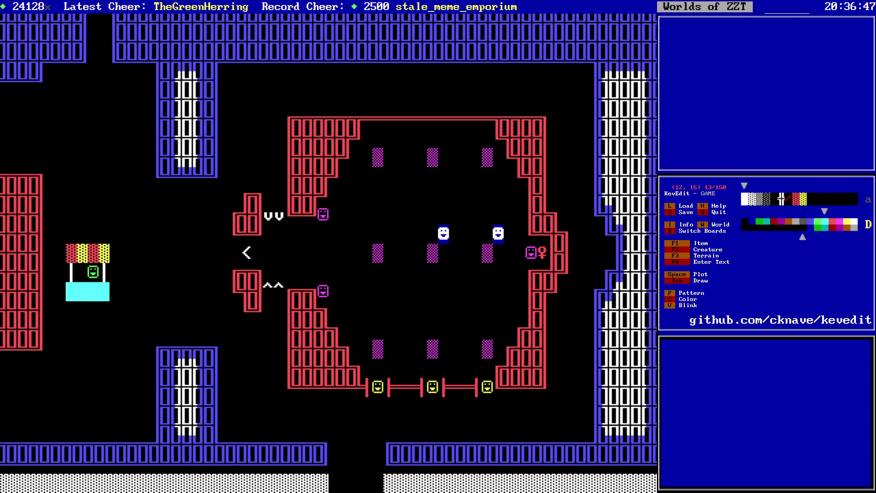
key(p)
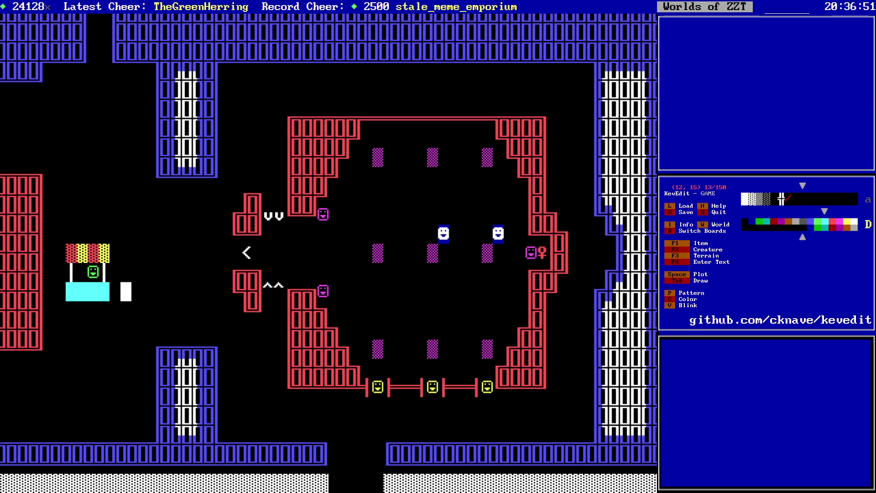
key(Left)
key(Left)
key(Left)
key(space)
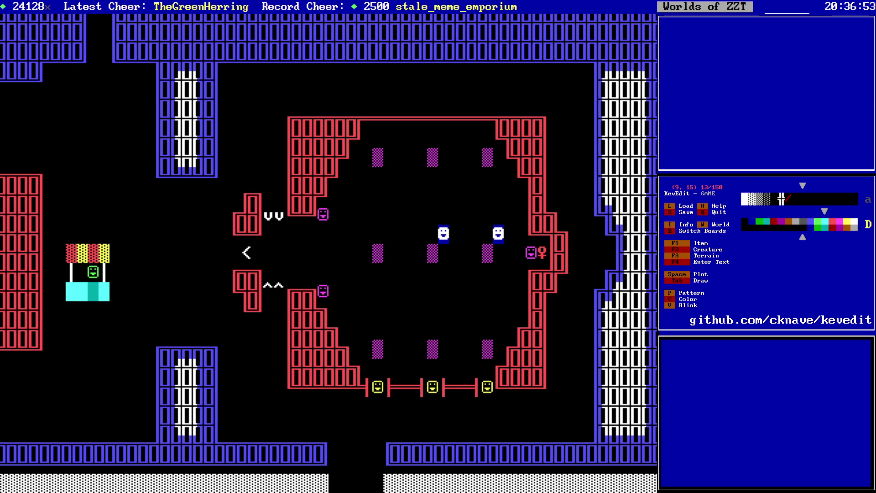
key(Up)
key(Down)
key(Left)
Give the vendor object a solid-block character and a cycle of 1
key(Return)
key(Return)
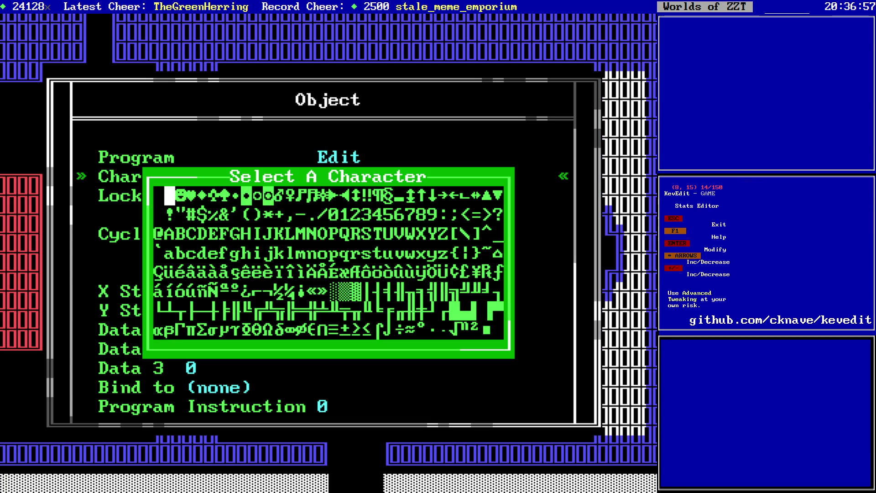
key(Return)
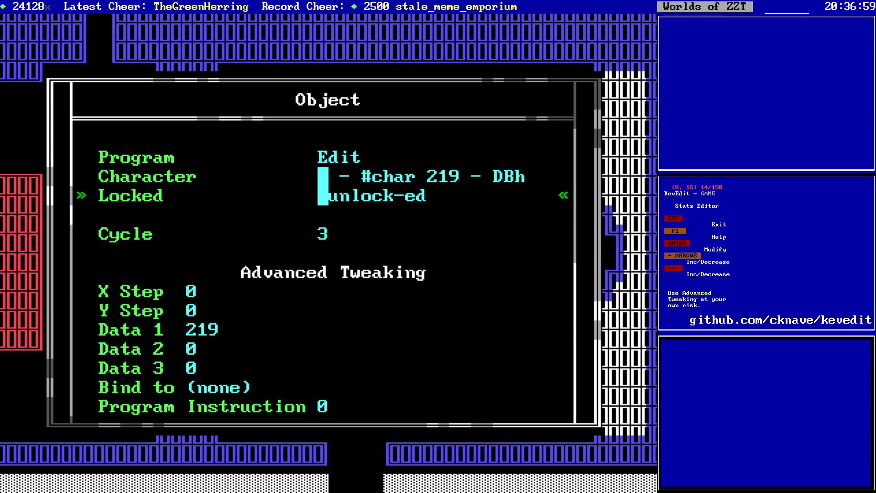
key(Left)
key(Left)
key(Up)
key(Up)
key(Return)
text(@Bec)
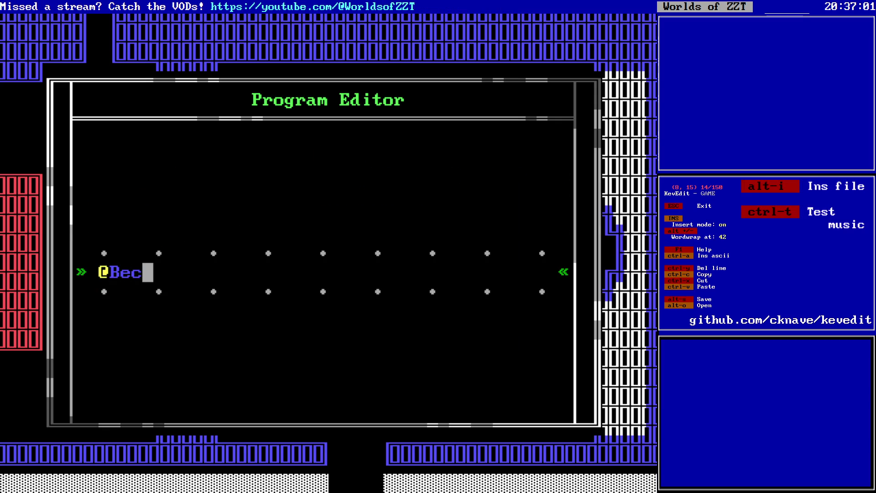
key(BackSpace)
key(BackSpace)
key(BackSpace)
text(Vendor)
key(Return)
text(#end)
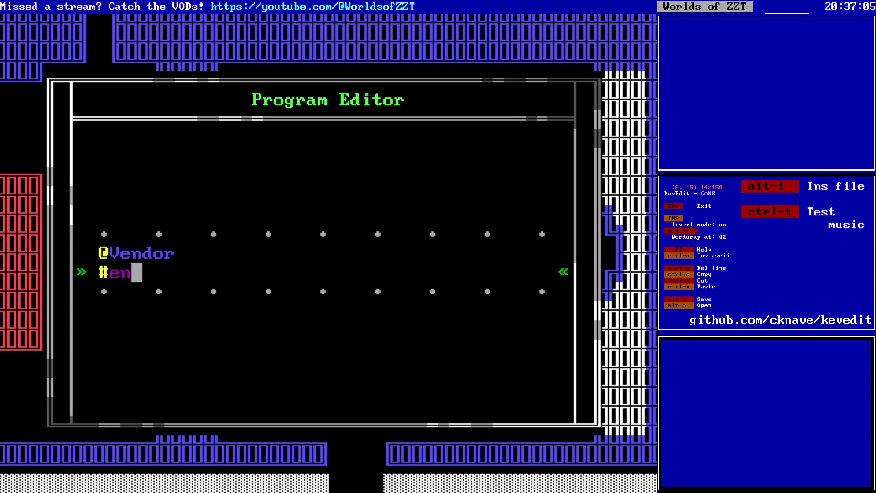
key(Return)
text(touch)
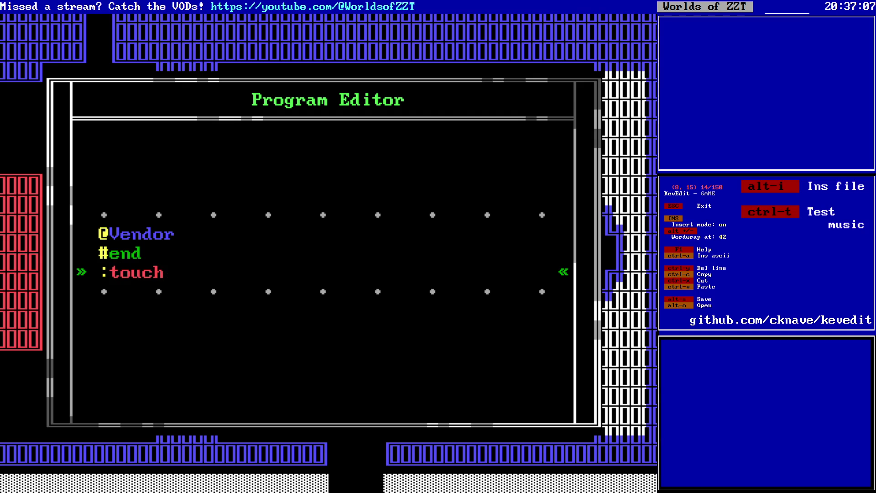
key(Escape)
key(Return)
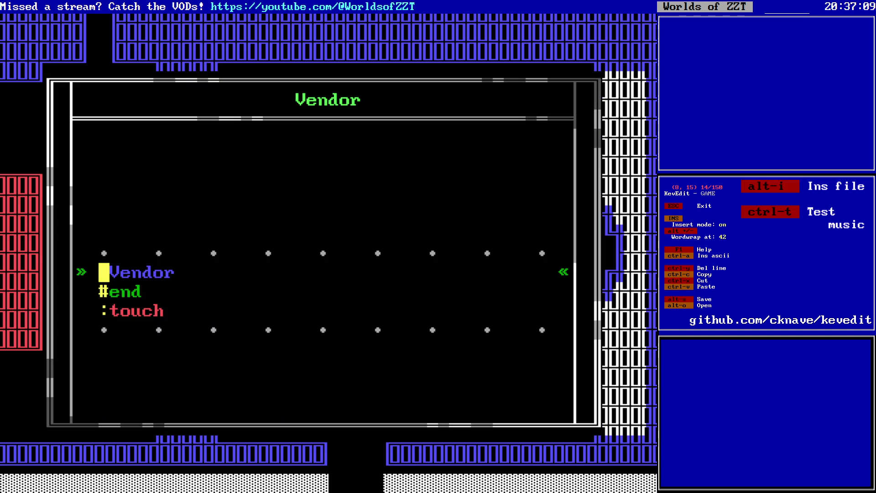
key(Down)
key(Down)
key(Escape)
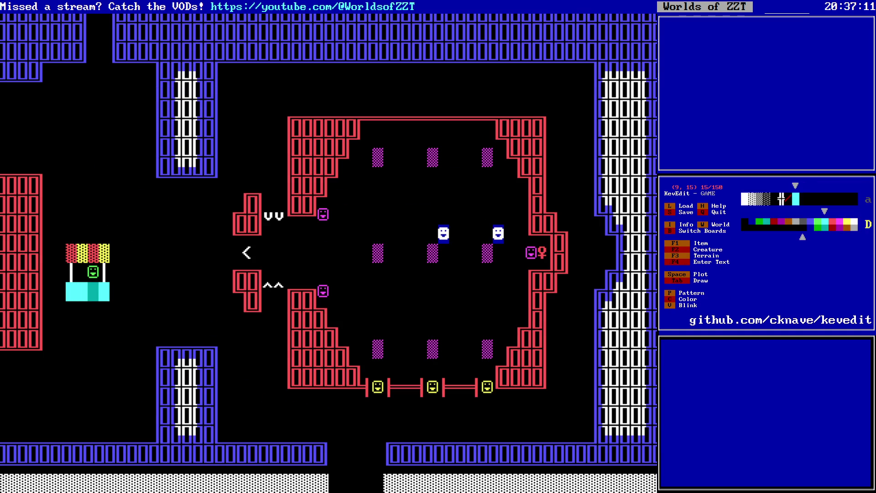
Replace the copied object's code with '#bind vendor', then reopen the Vendor's code
key(Return)
key(ctrl+y)
key(ctrl+y)
key(ctrl+y)
text(#bind v)
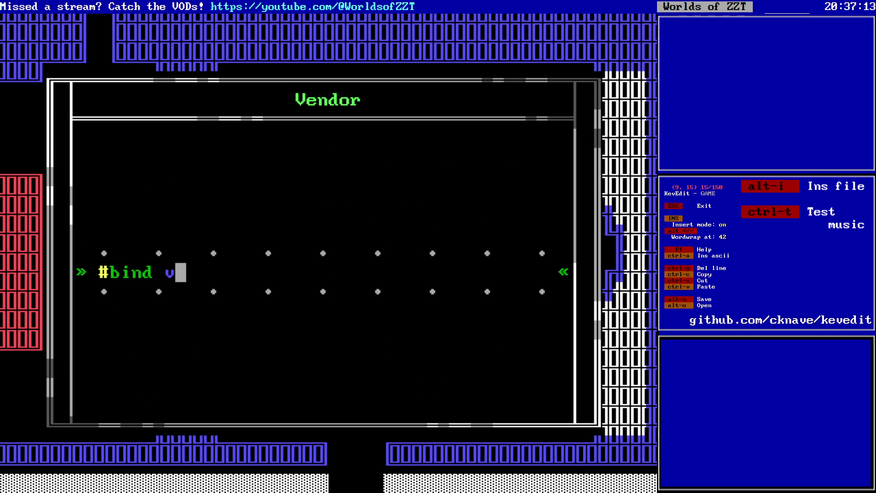
text(endor)
key(Escape)
key(Left)
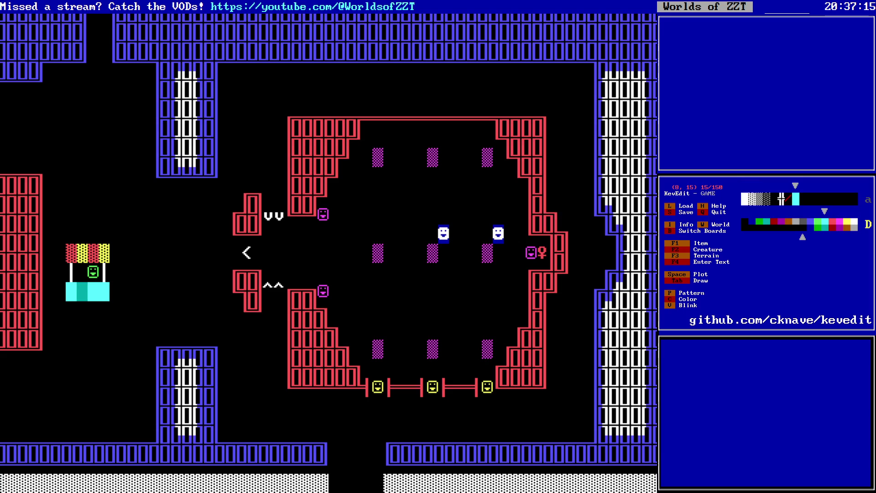
key(Return)
key(Down)
key(Down)
Add a blank line after :touch and place a red object beside the vendor smiley
key(Return)
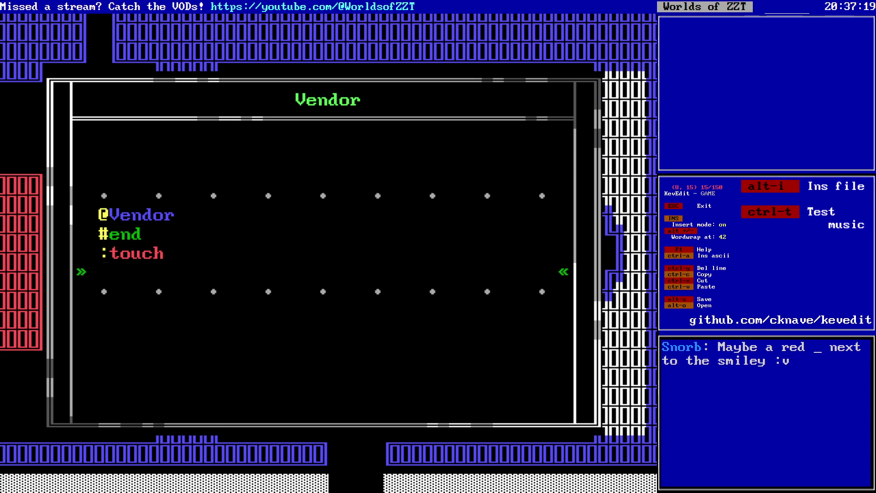
key(Escape)
key(Escape)
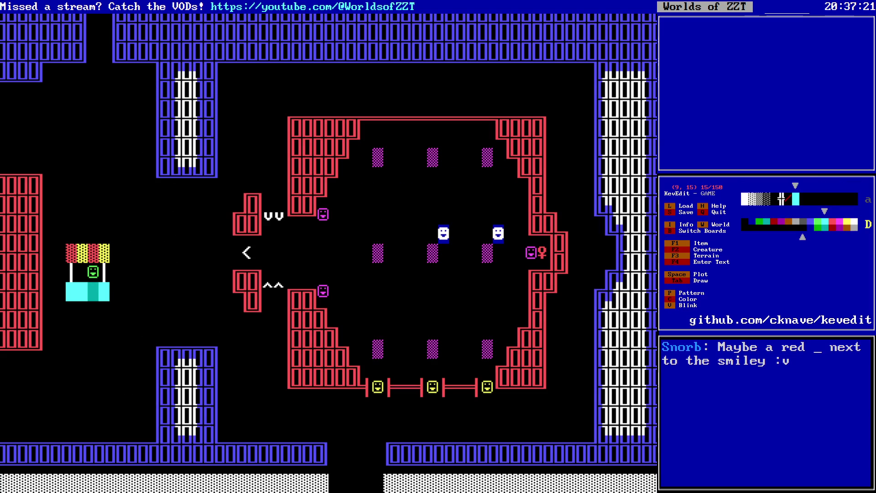
key(Up)
key(Left)
key(c)
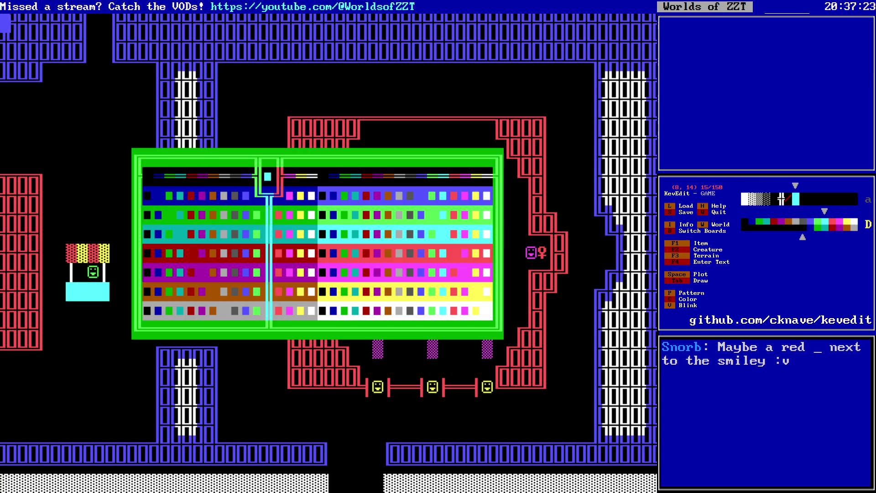
key(Left)
key(Right)
key(Right)
key(Return)
key(F2)
key(o)
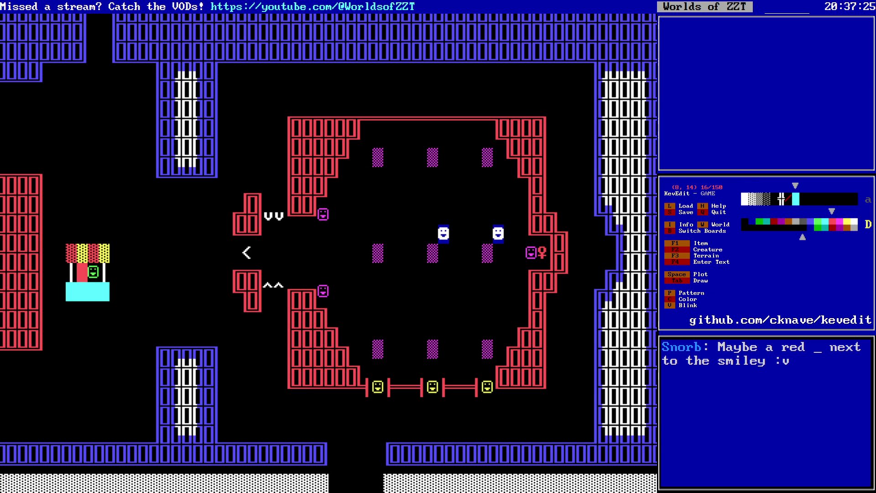
Give the new red object the underscore '_' character
key(Up)
key(Up)
key(Up)
key(Up)
key(Left)
key(Up)
key(Left)
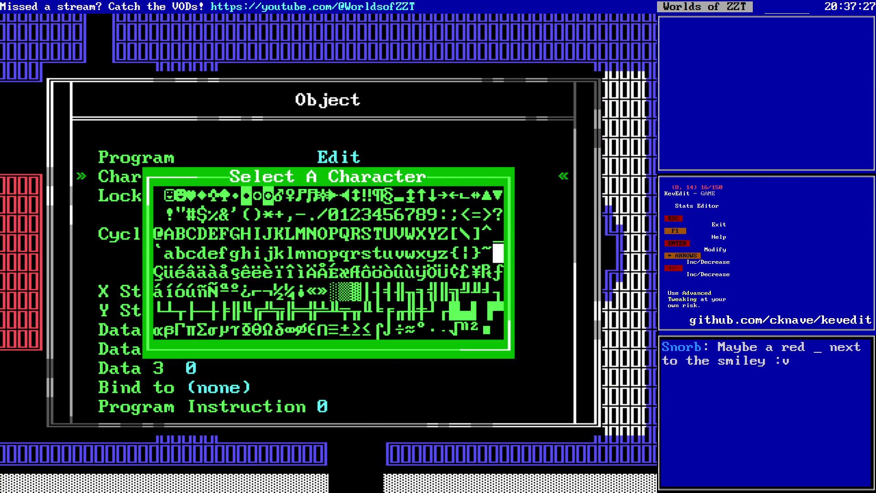
key(Up)
key(Return)
key(Escape)
key(Right)
key(Right)
key(Right)
Save the world and reopen the Vendor object's code
key(s)
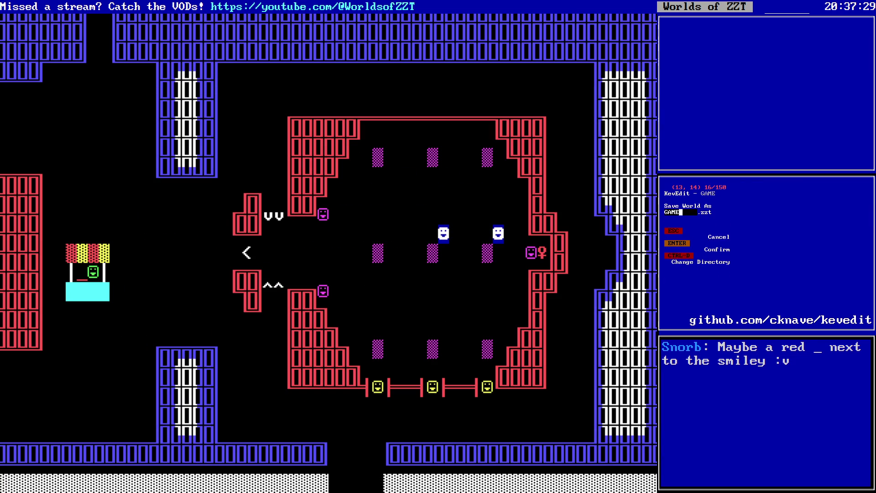
key(Return)
key(Left)
key(Left)
key(Left)
key(Left)
key(Left)
key(Down)
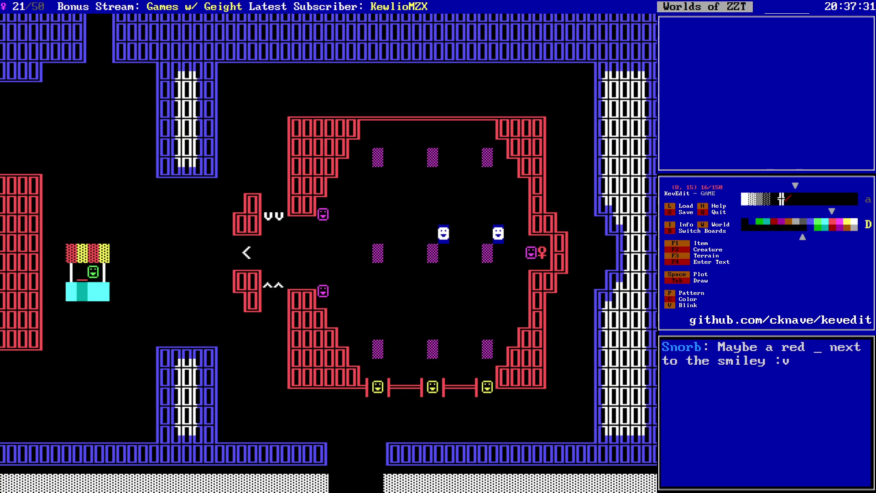
key(Return)
key(Return)
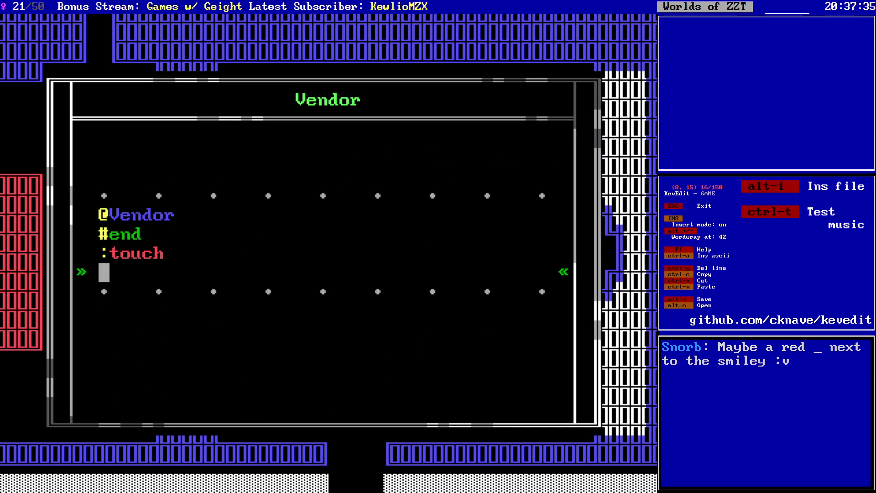
Type the message 'Hot Dogs! Buy A Dang Hot Dog! Or Eight!' in the Vendor's code
text($Hot )
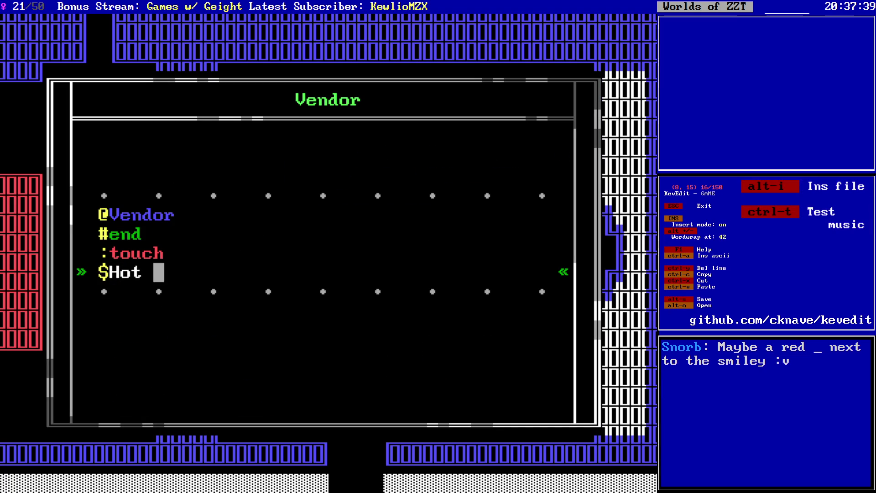
text(Dogs!)
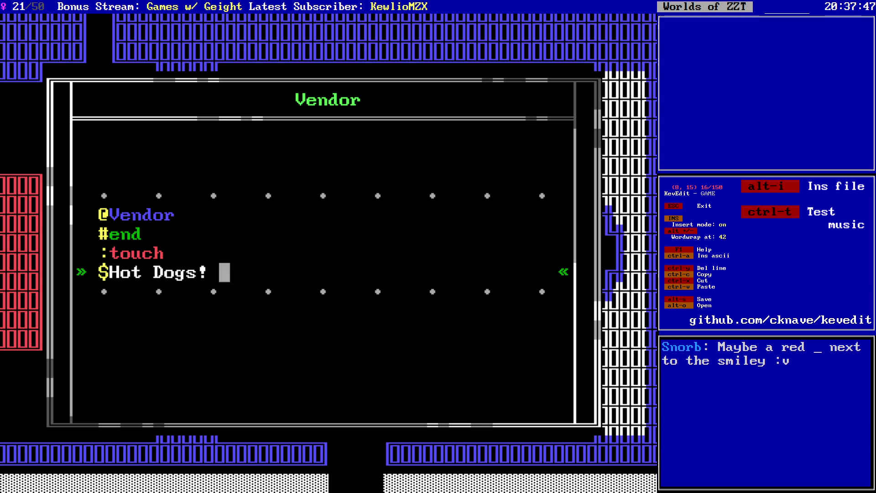
text(Buy A Dang Hot)
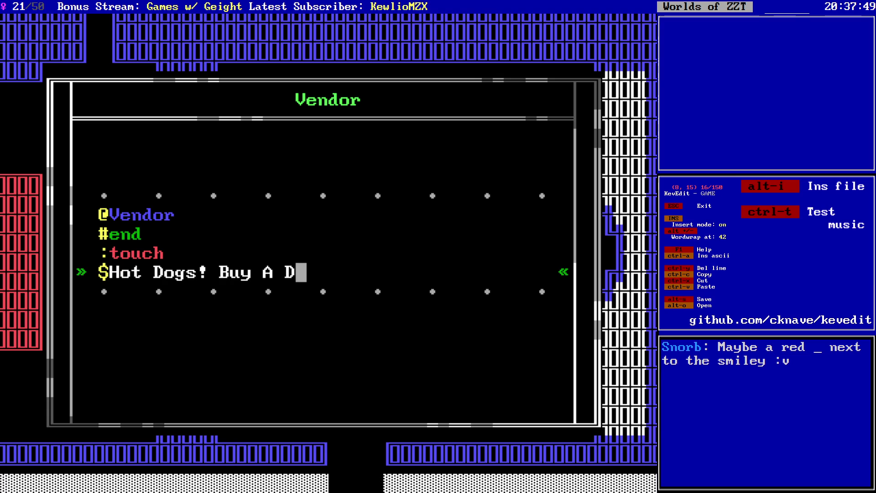
text( Dog! Or S)
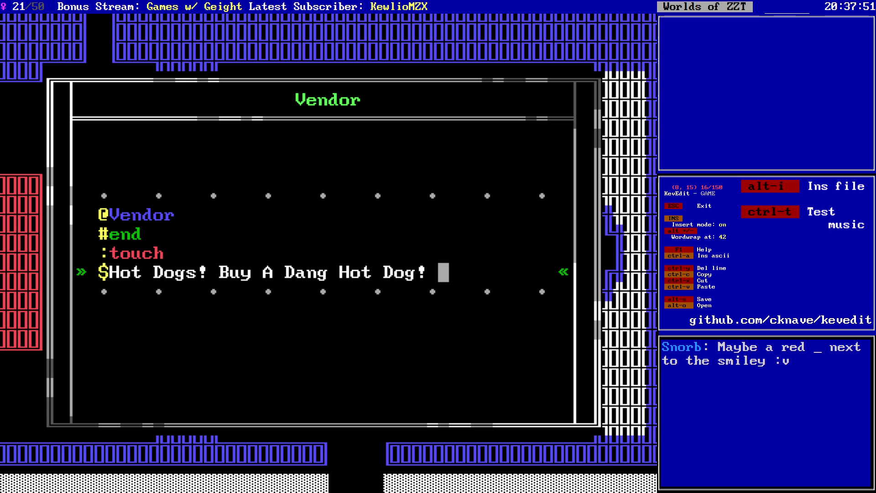
text(ix)
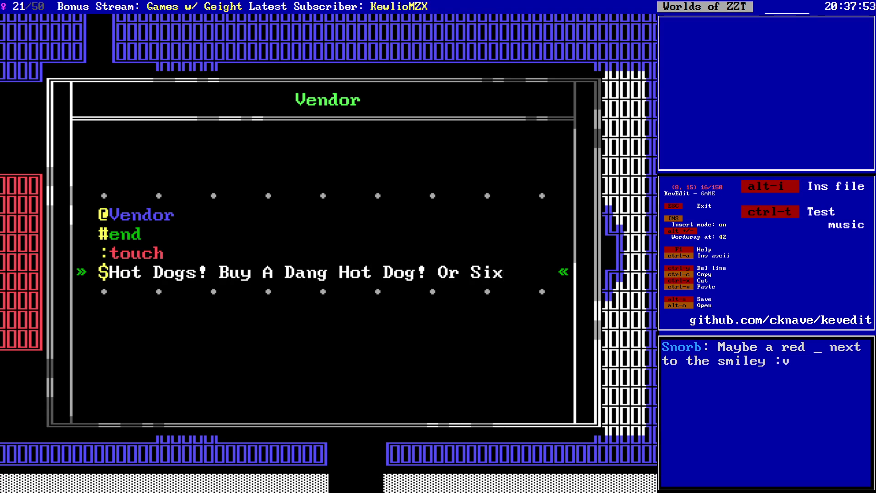
key(BackSpace)
key(BackSpace)
key(BackSpace)
text(Eight)
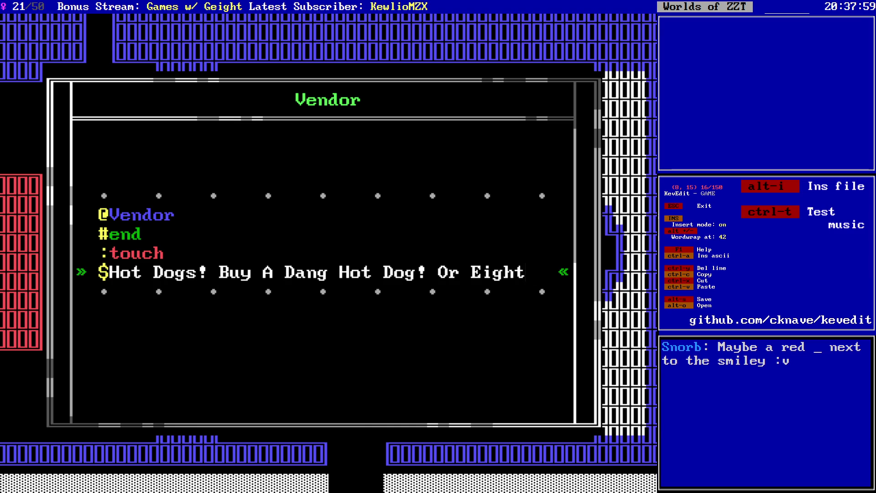
text(!)
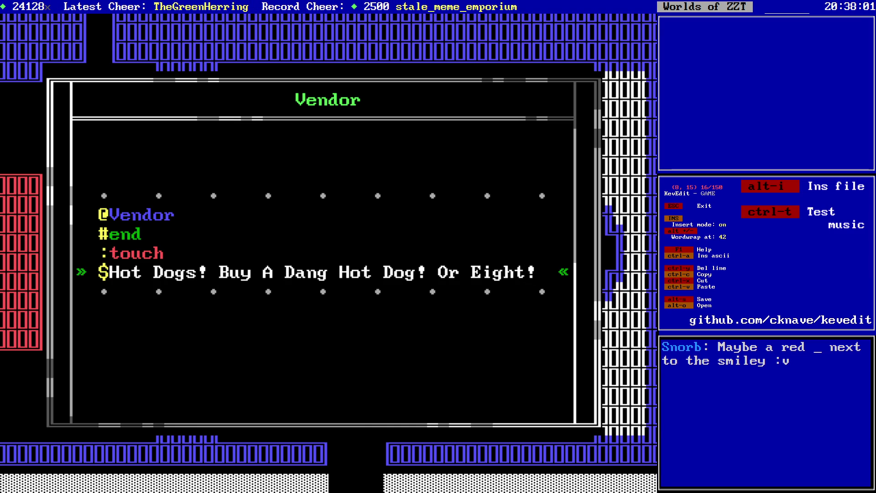
Add the choice line '!1;1 dog' below the message
key(Return)
text(!1;1 )
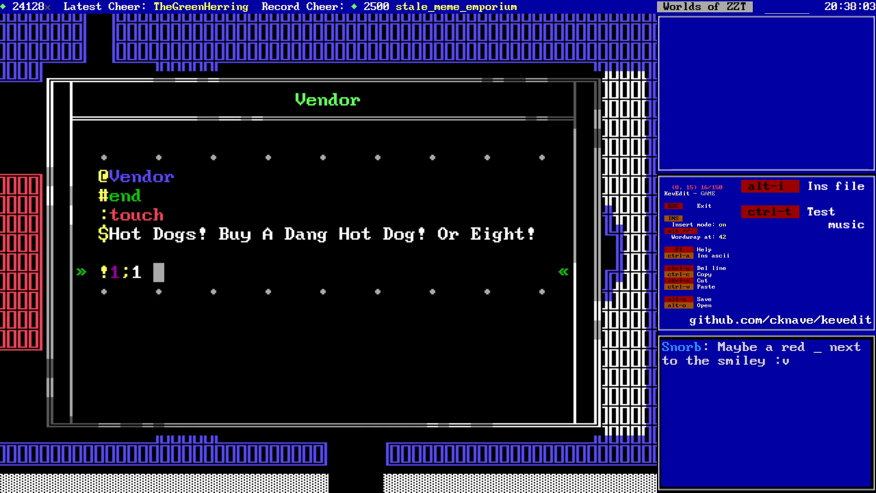
text(d)
text(g)
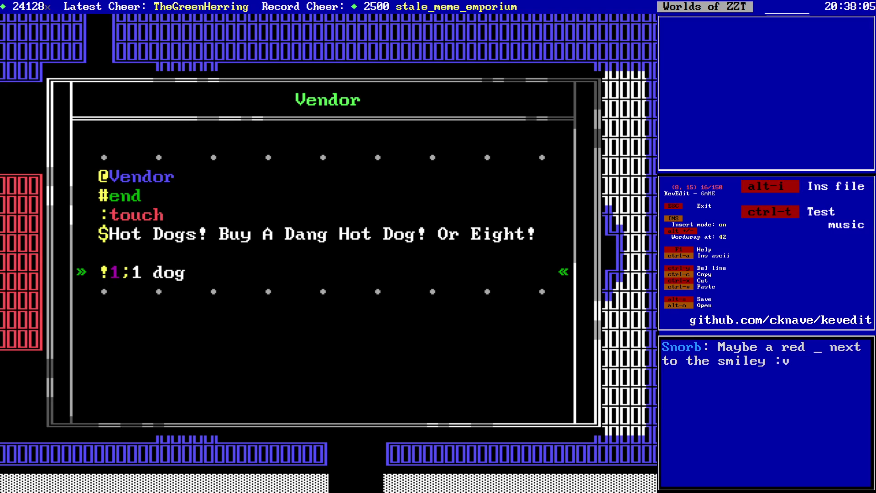
key(Escape)
key(Page_Down)
key(Page_Down)
key(Page_Down)
key(Page_Down)
key(Page_Down)
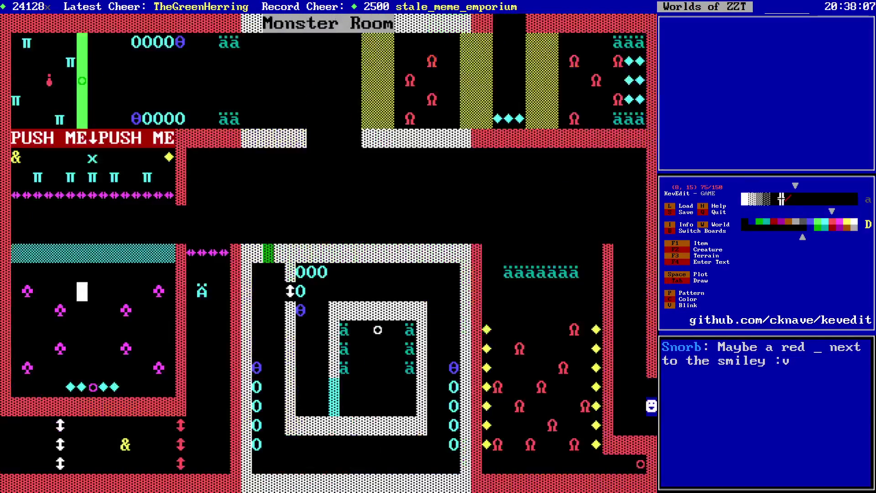
Copy the pretzel purchase choice line from the Shop object's code
key(Right)
key(Right)
key(Right)
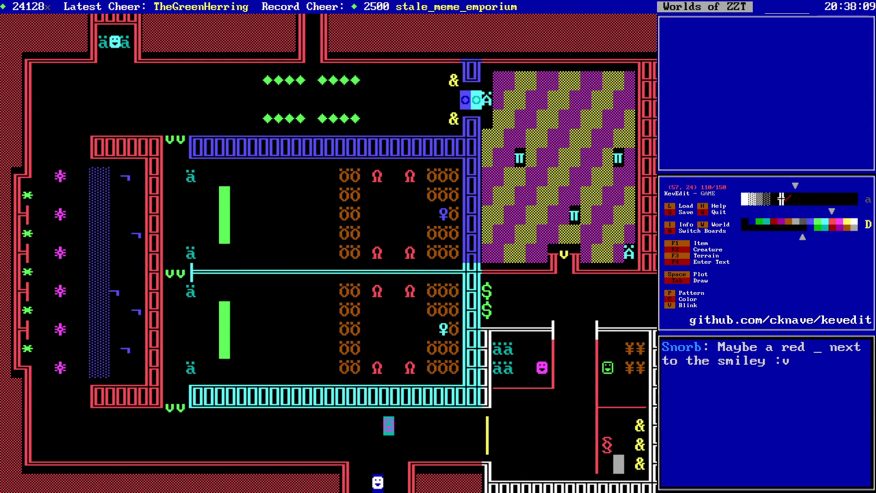
key(Up)
key(Left)
key(Up)
key(Left)
key(Left)
key(Return)
key(End)
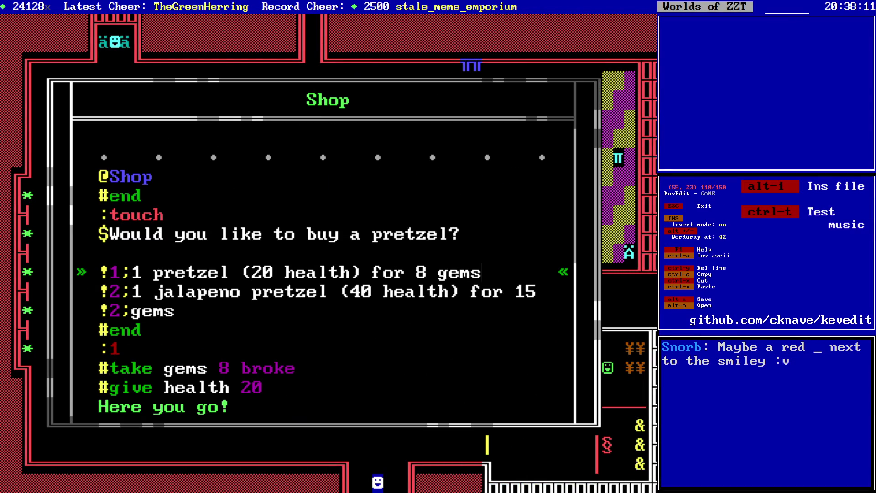
key(shift+Home)
key(ctrl+c)
key(Escape)
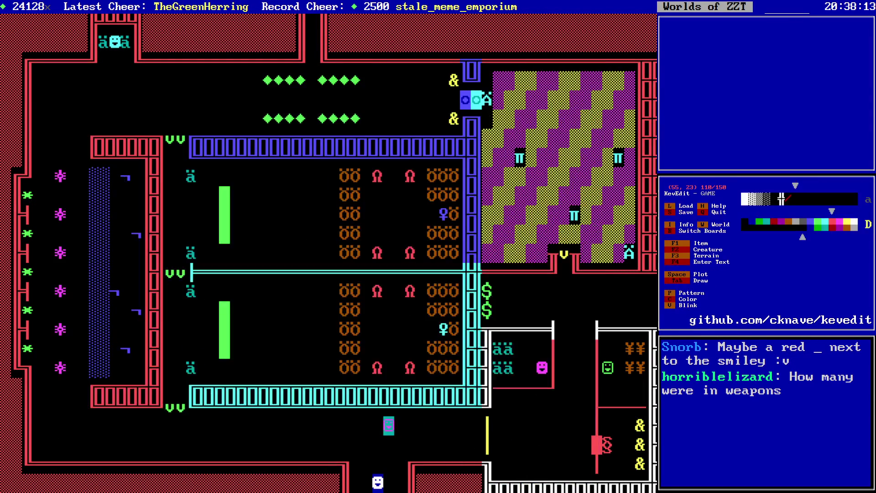
Return to The Other Puzzle Board and open the Vendor object's code
key(b)
key(End)
key(Up)
key(Up)
key(Up)
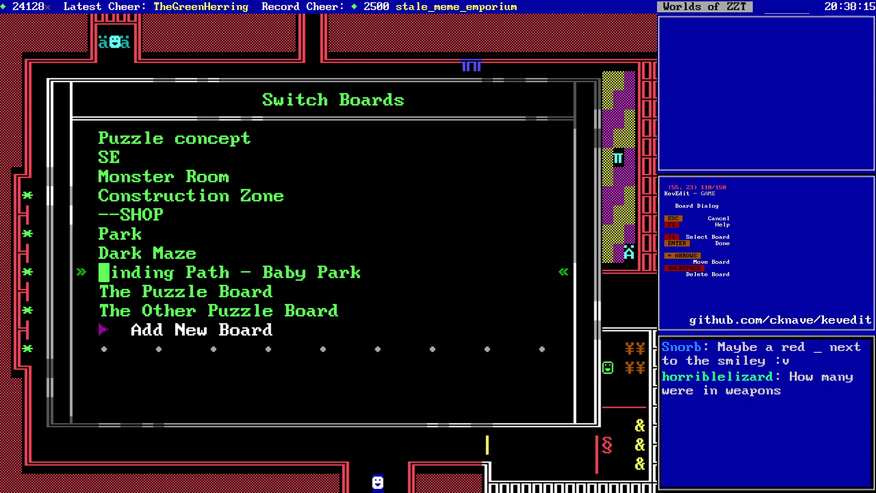
key(Return)
key(Page_Down)
key(Page_Down)
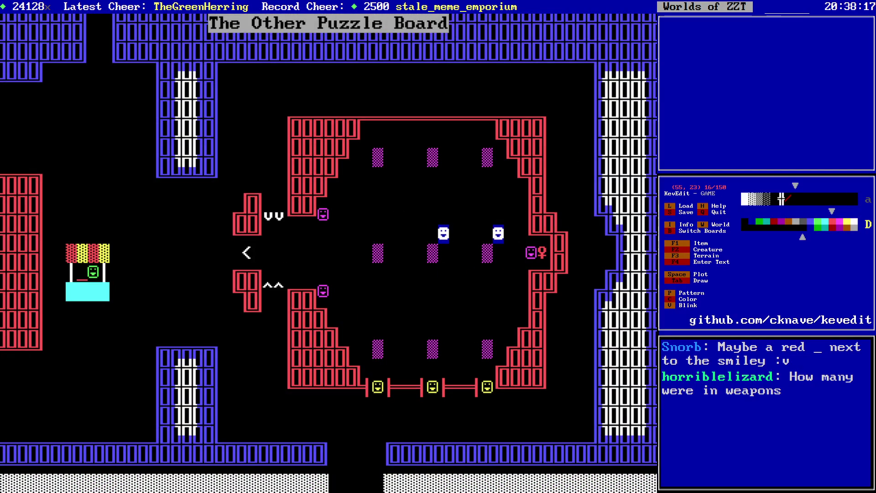
click(49, 253)
key(Down)
key(Down)
key(Right)
key(Right)
key(Right)
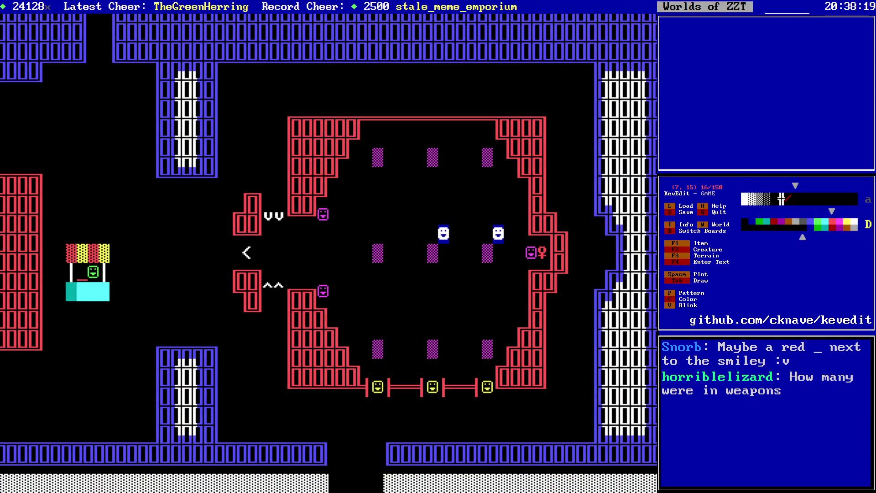
key(Return)
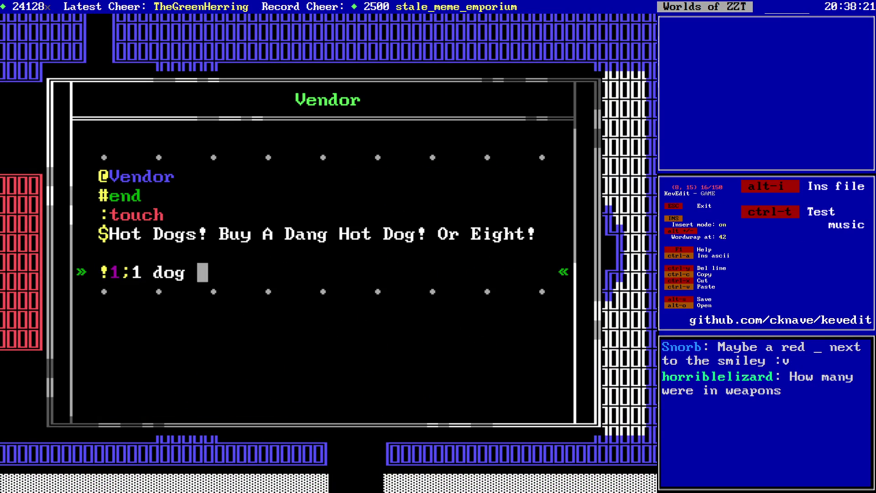
Replace the '1 dog' placeholder with the pasted pretzel line, changing 'pretzel' to 'dog'
key(ctrl+y)
key(ctrl+v)
key(Home)
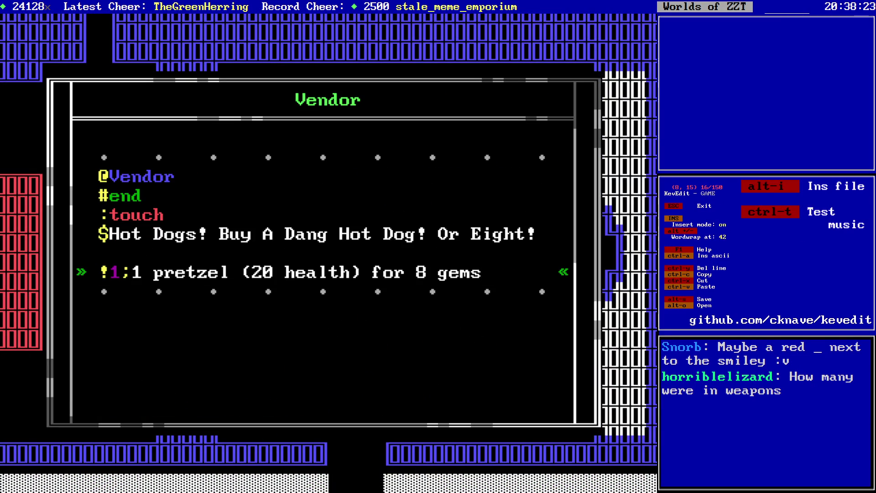
key(Right)
key(Right)
key(Right)
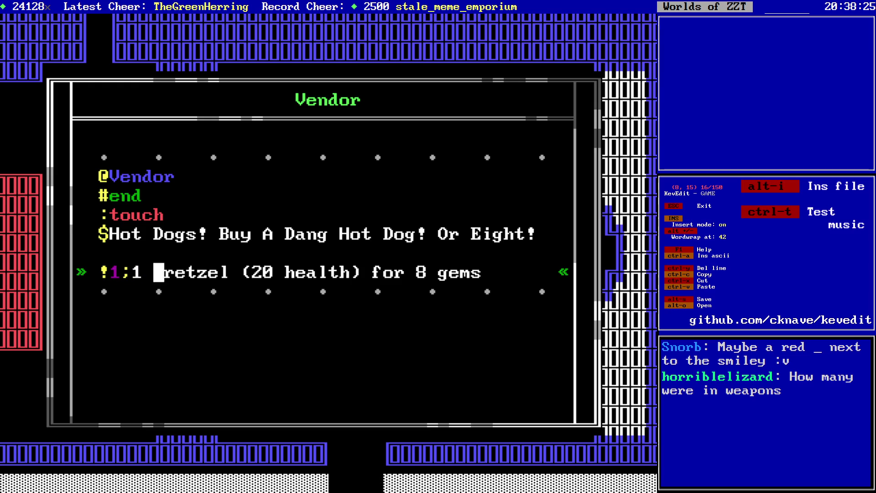
key(Delete)
key(Delete)
key(Delete)
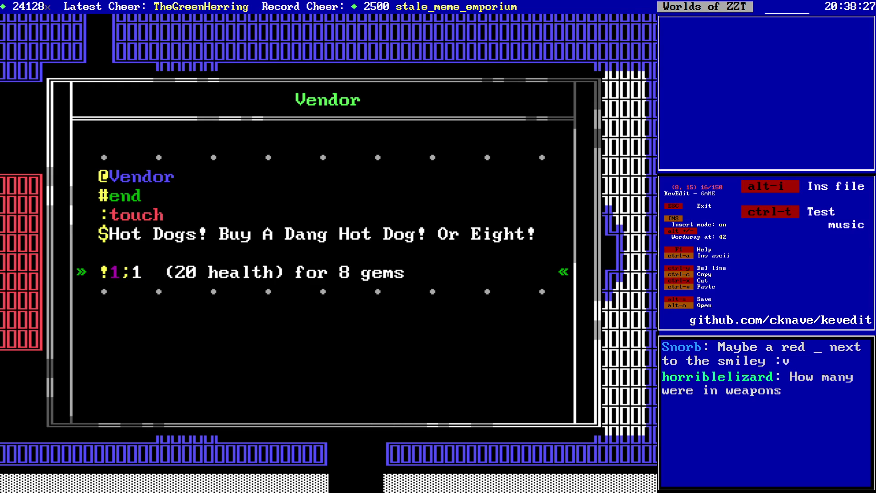
text(dog)
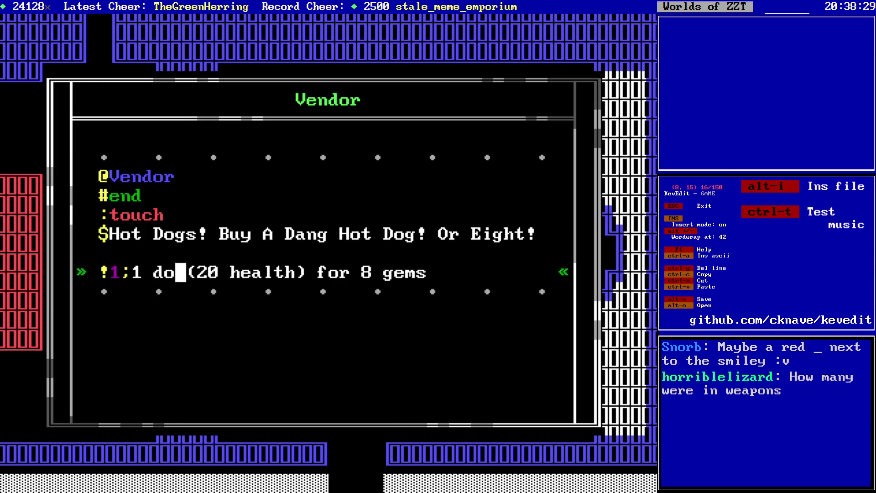
Change the first choice's price from 8 to 3 gems and duplicate the line
key(Right)
key(Right)
key(Right)
key(Right)
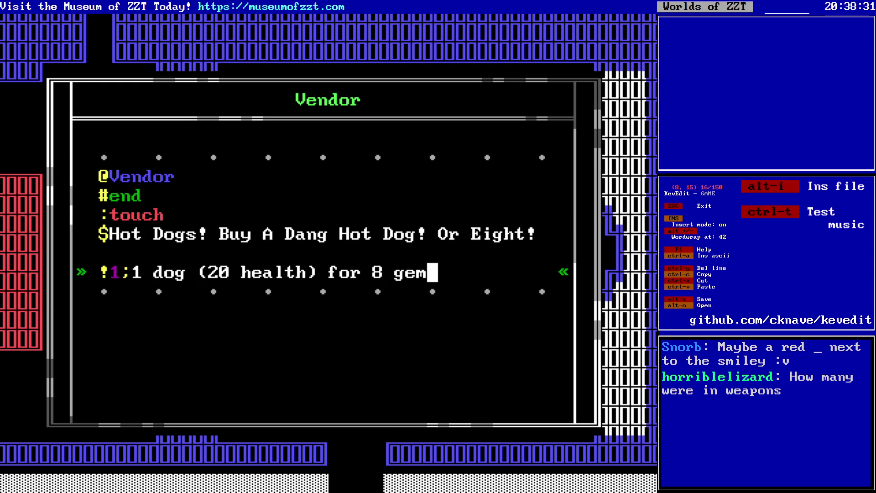
key(Left)
key(Left)
key(Left)
key(Left)
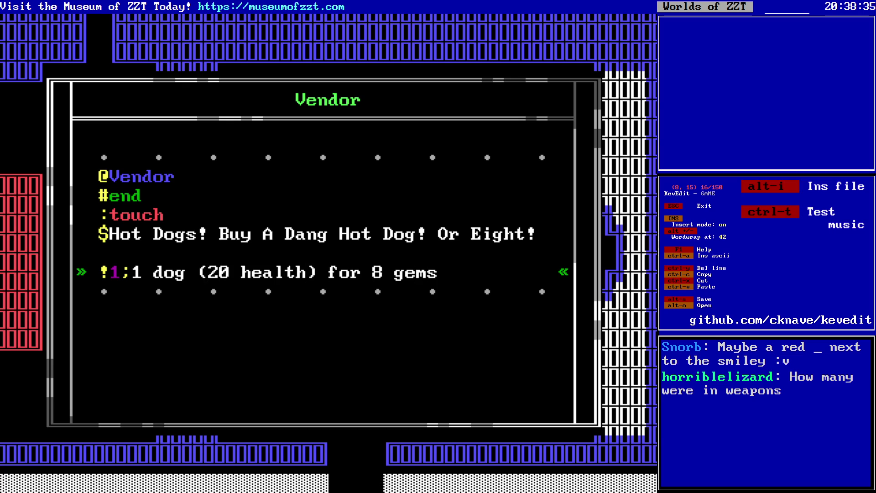
key(Right)
key(Right)
key(Right)
key(Right)
key(Right)
key(Delete)
text(2)
key(BackSpace)
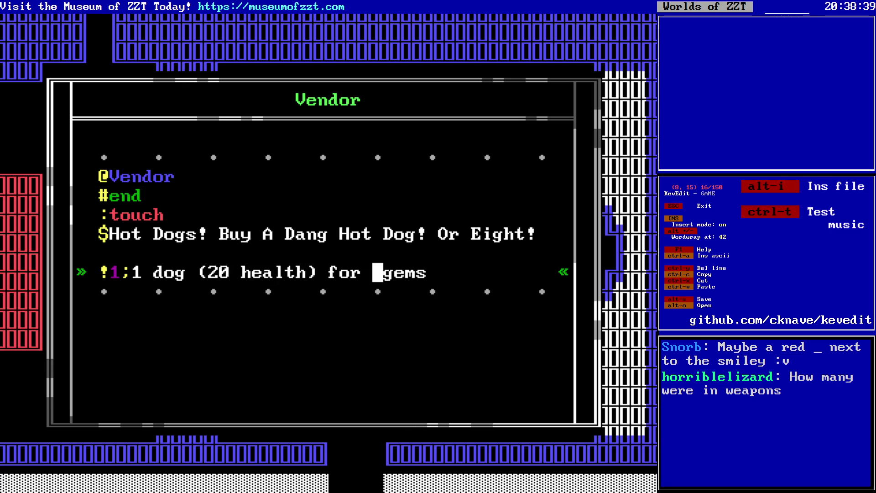
text(3)
key(shift+Home)
key(ctrl+c)
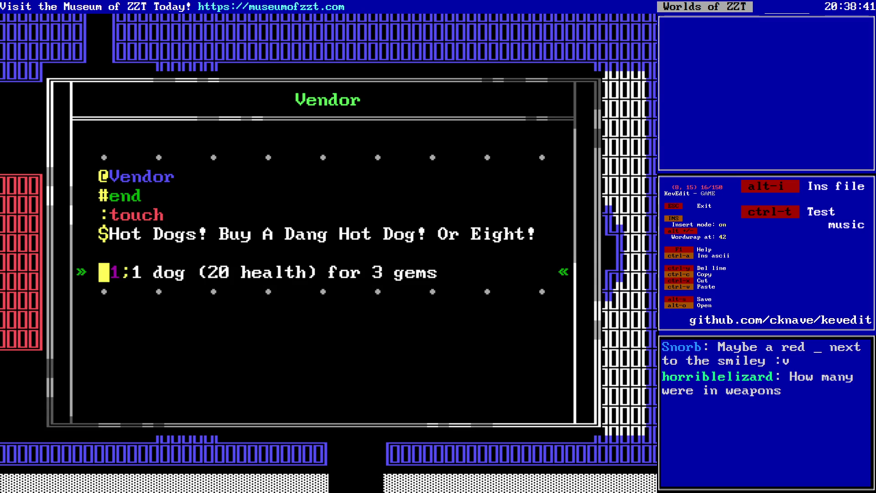
key(ctrl+v)
Edit the duplicate into choice '!2;8 dogs' with 100 health
key(Home)
key(Right)
key(Delete)
text(2)
key(Right)
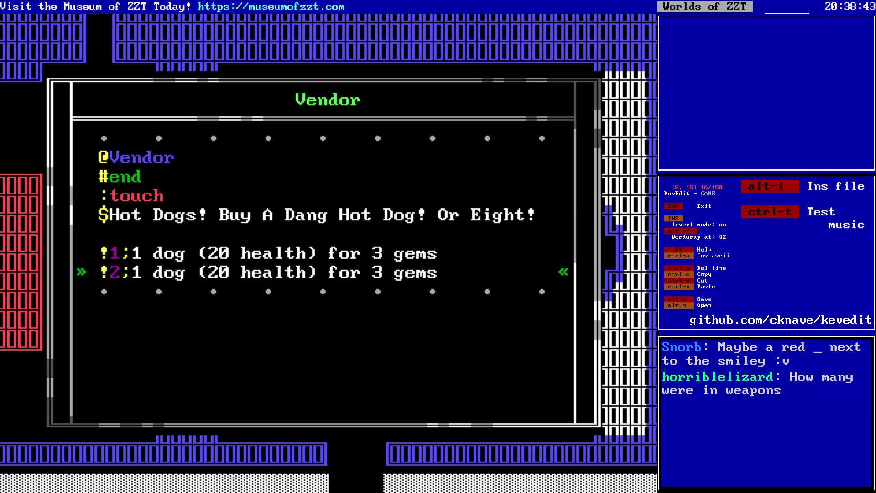
key(Delete)
text(8)
key(Right)
key(Right)
key(Right)
key(Right)
text(s)
key(Right)
key(Right)
key(Right)
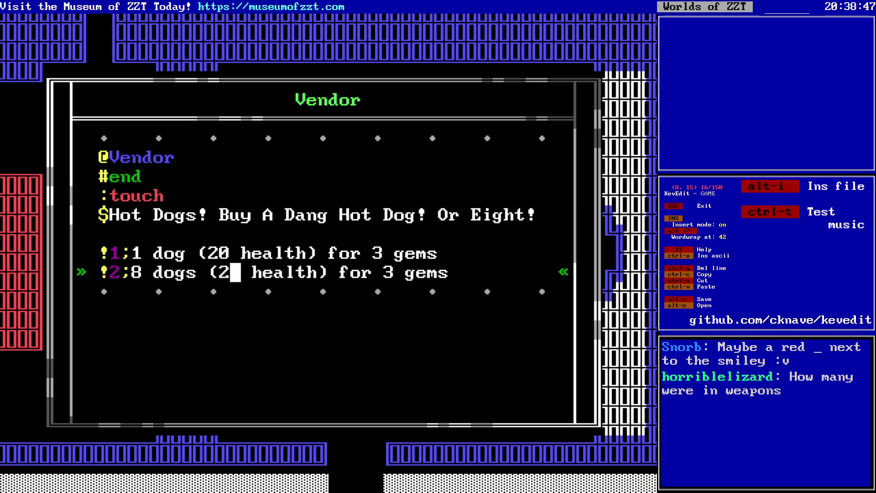
key(BackSpace)
text(10)
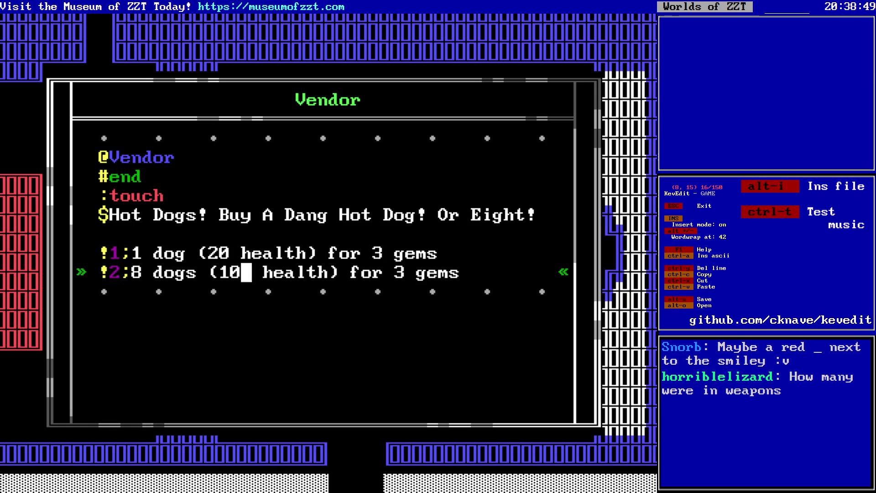
Set the second choice's price to 15 gems
key(Left)
key(Left)
key(Left)
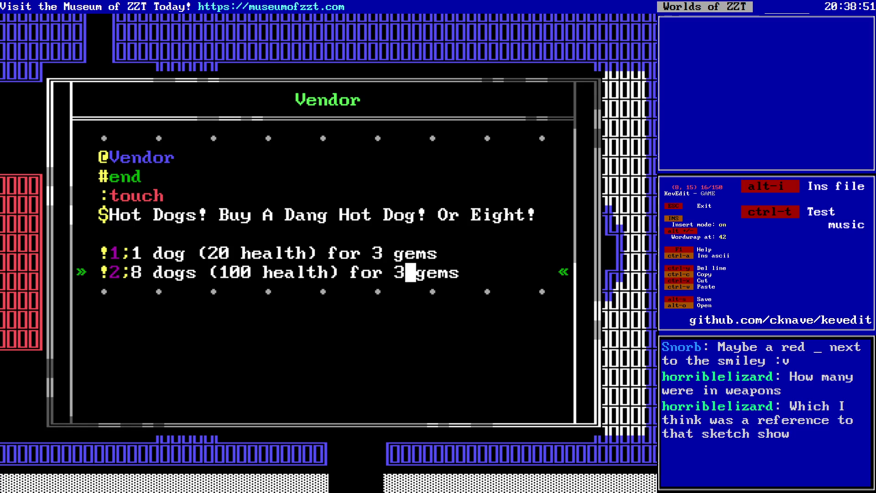
key(BackSpace)
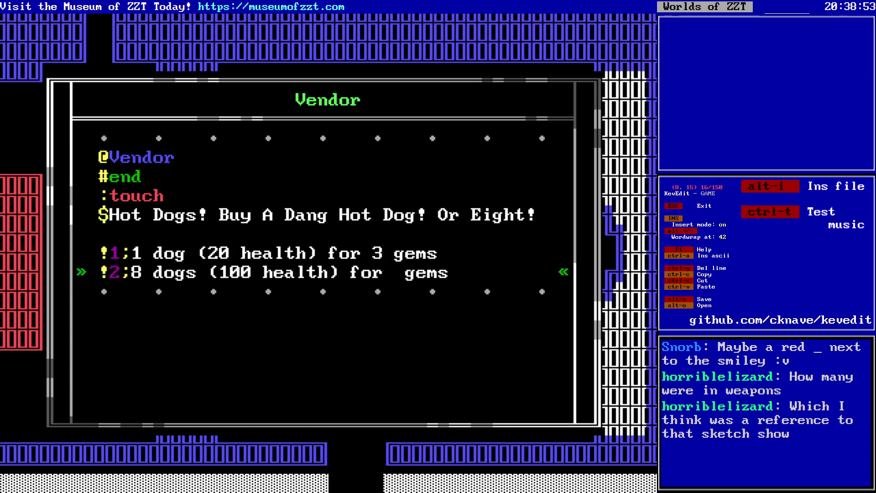
text(20)
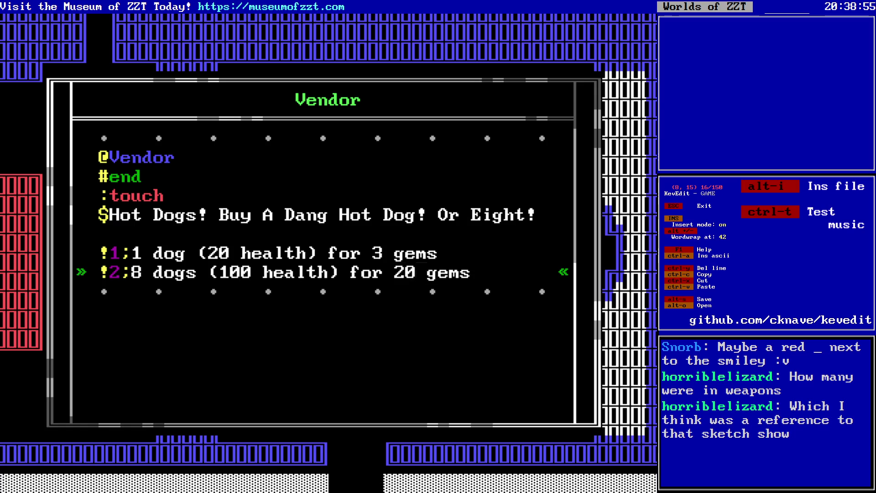
key(End)
key(Return)
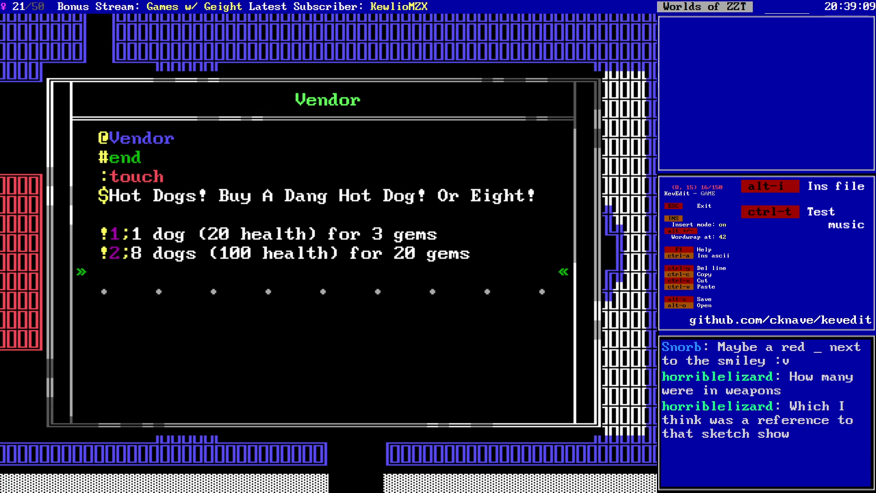
key(BackSpace)
key(BackSpace)
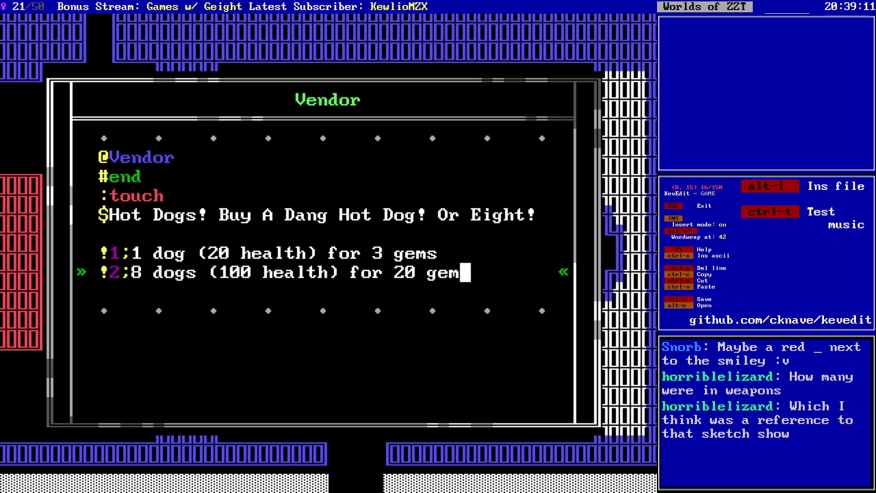
key(Left)
key(Left)
key(Left)
key(Left)
key(BackSpace)
key(BackSpace)
text(15)
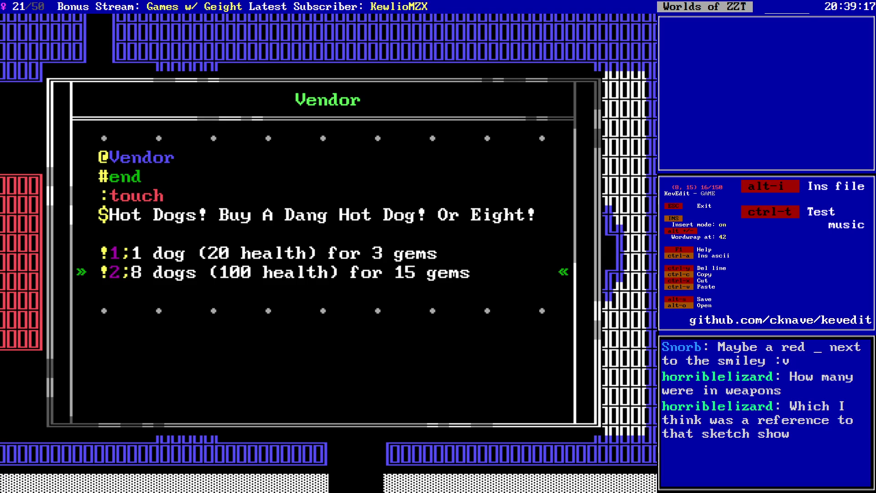
Add #end below the shop choices and start a new line
key(Up)
key(Down)
key(Down)
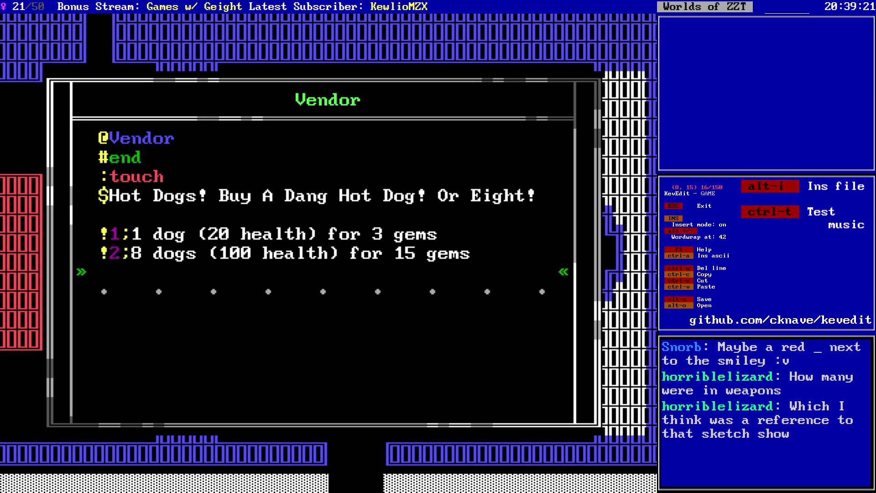
text(#end)
key(Return)
Start the :1 handler with '#take gems 3 tp' and '#give health 20' lines
text(:1)
key(Return)
text(#t)
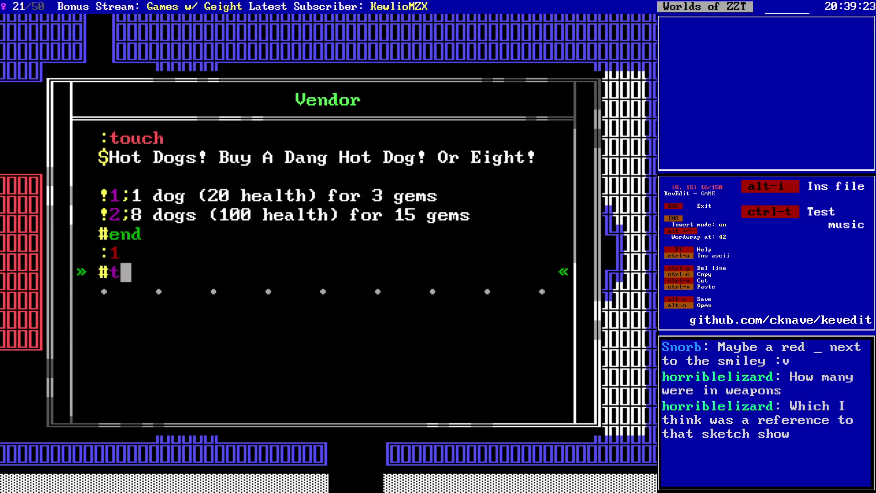
text(kae g)
key(BackSpace)
key(BackSpace)
key(BackSpace)
key(BackSpace)
text(ake gems 3)
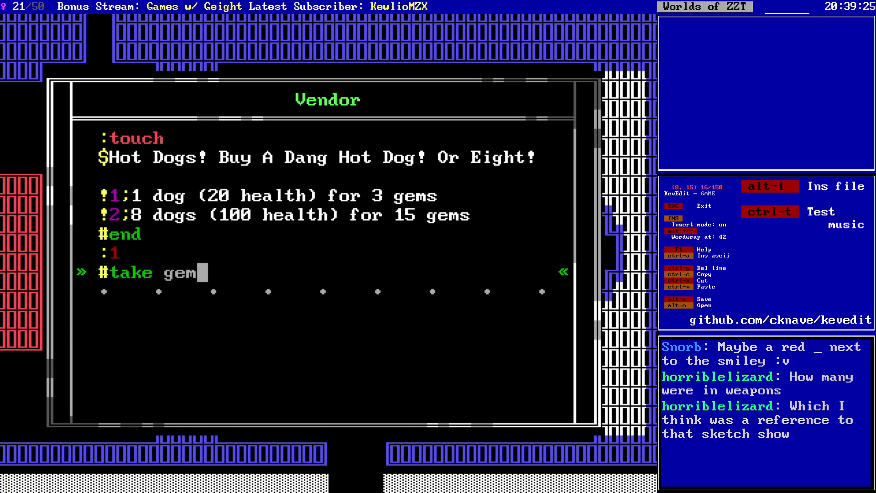
text( tp)
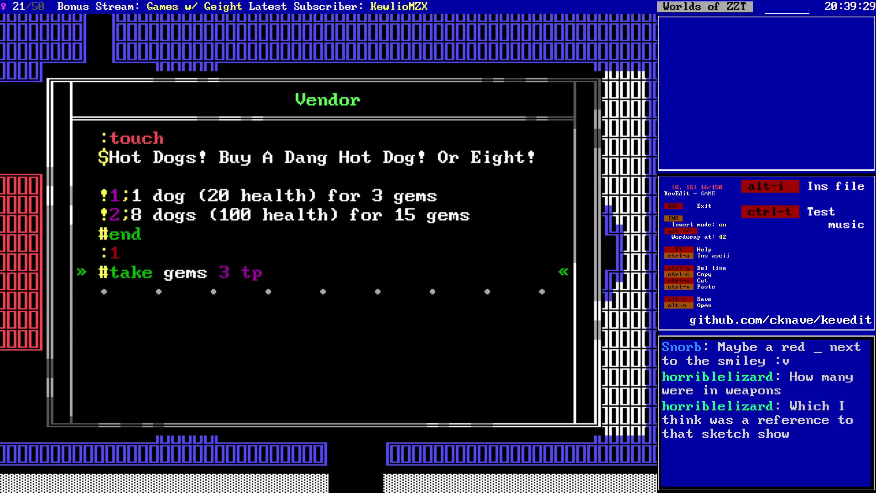
key(Return)
text(#give )
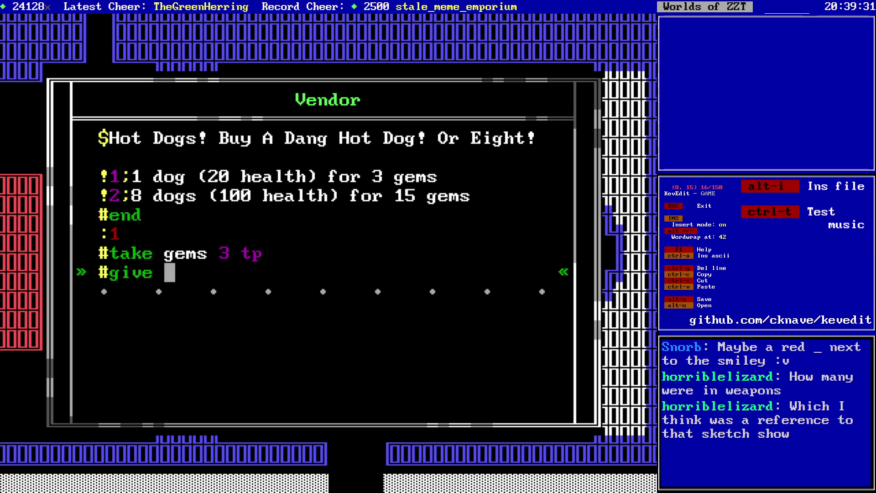
text(20)
key(BackSpace)
key(BackSpace)
text(healt)
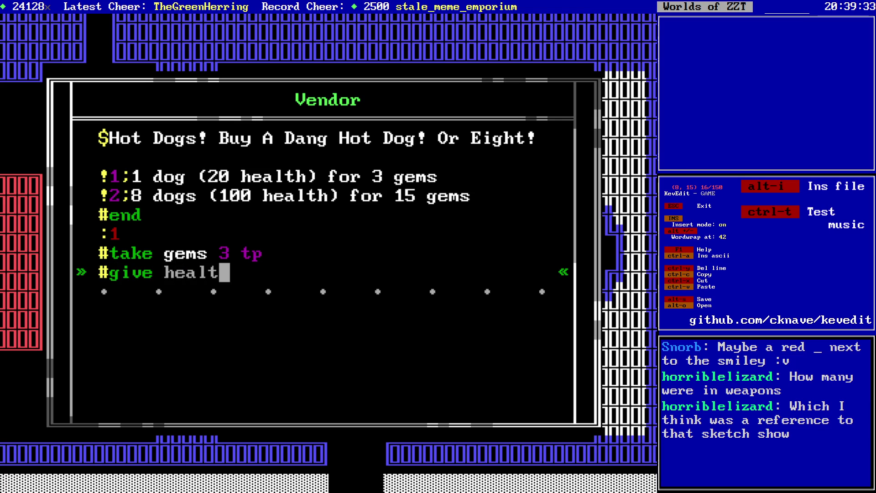
text(h 20)
Add a ''TODO: Play sound' comment, the 'Enjoy!' message and #end to the :1 handler
key(Return)
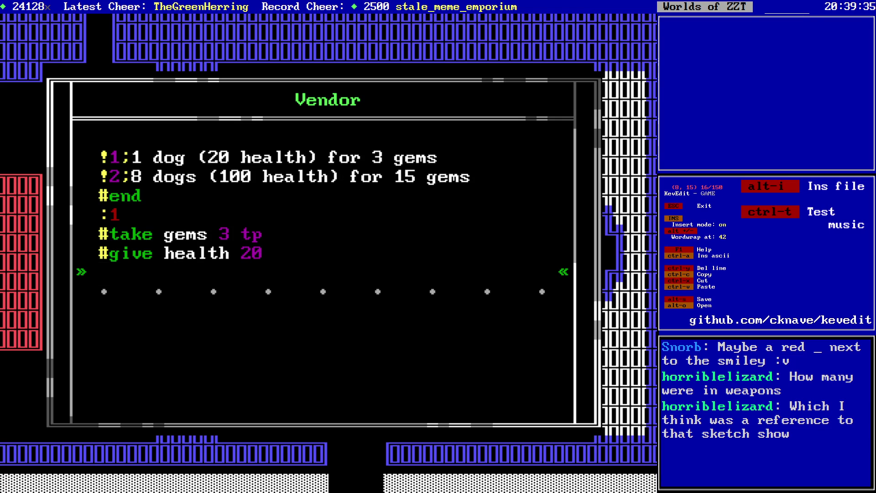
text(TODO: Play sound)
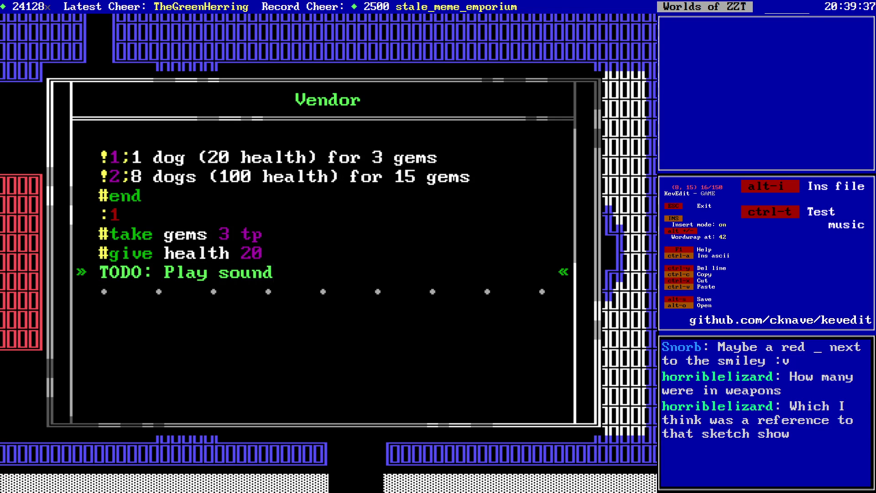
key(Return)
key(Up)
text(')
key(Down)
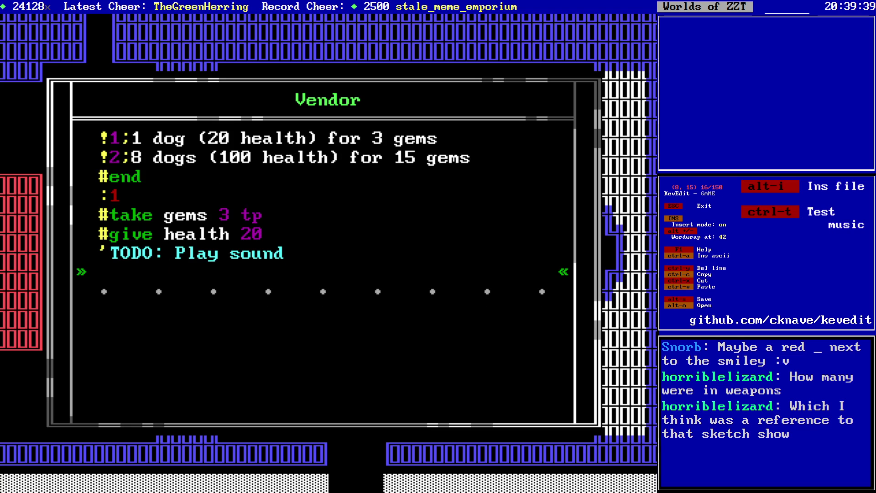
text(Enjoy!)
key(Return)
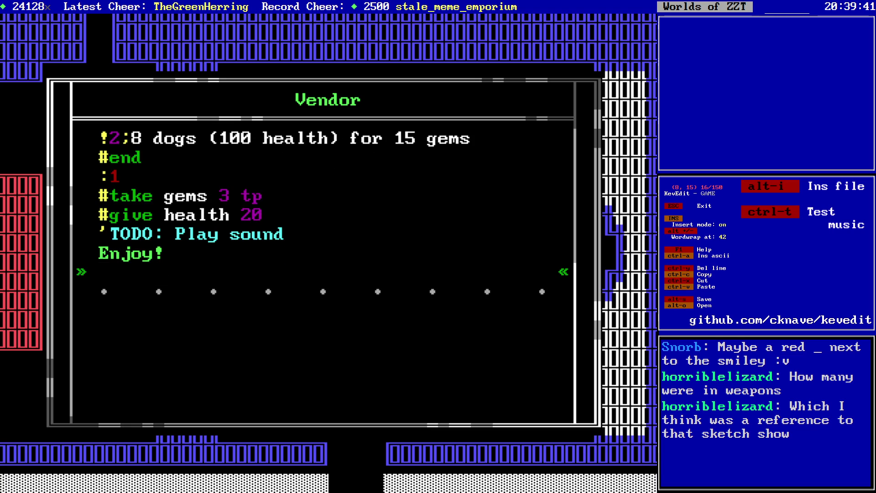
text(#end)
key(Return)
Begin the :2 handler with '#take gems 15 tp' and '#give health 1000'
text(:2)
key(Return)
text(#take gems)
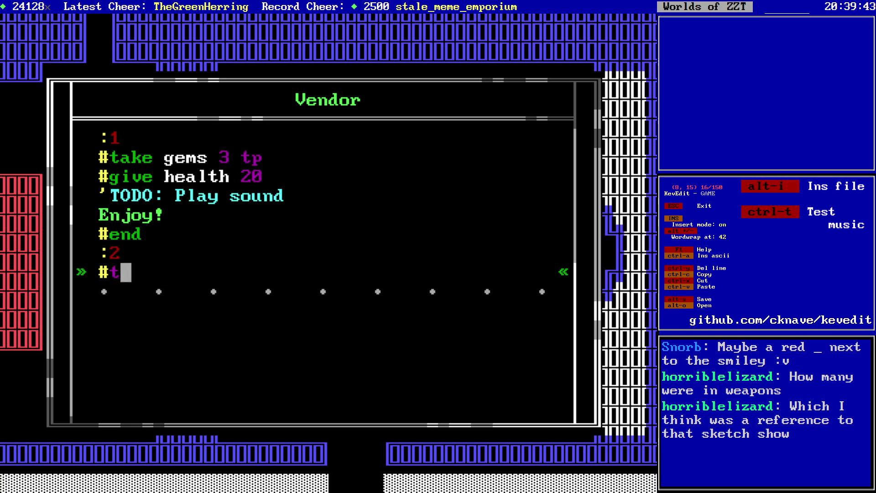
key(Up)
key(Up)
key(Up)
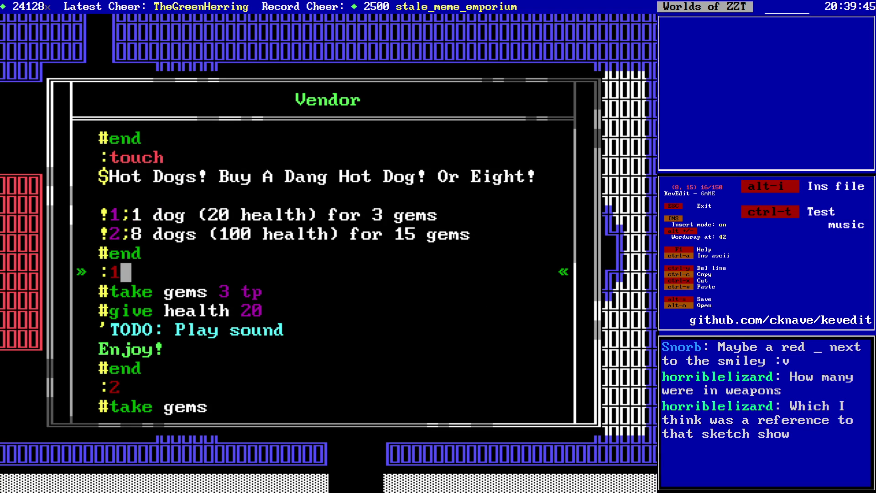
key(Down)
key(Down)
key(Down)
text(15 tp)
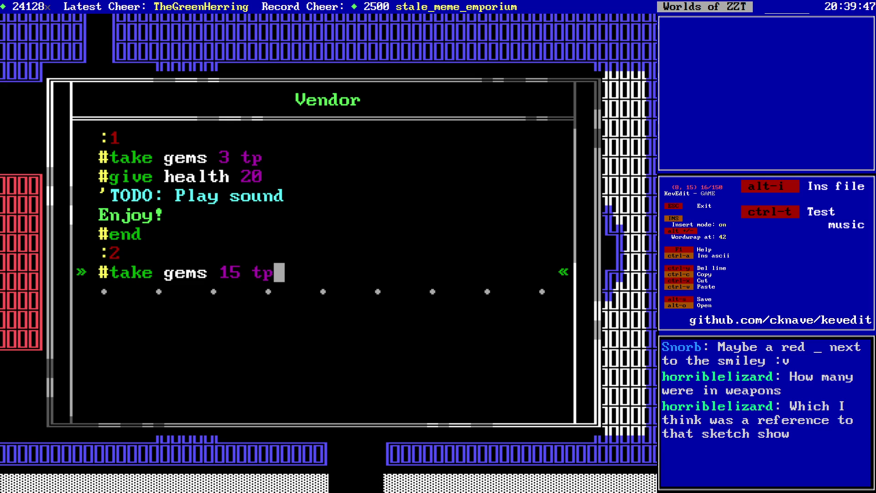
key(Return)
text(#give health 1000)
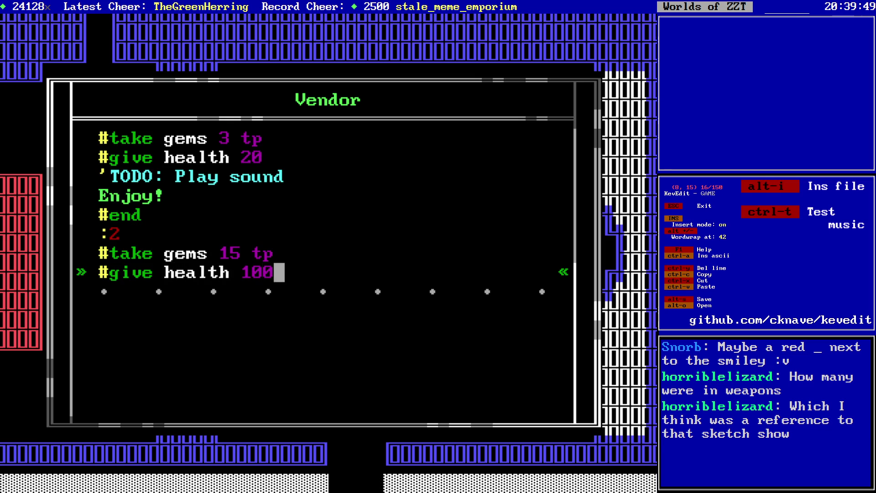
Add a ''TODO: Sound' comment, the 'Enjoy! 8' message and #end to :2
key(Return)
text('TODO: Sound)
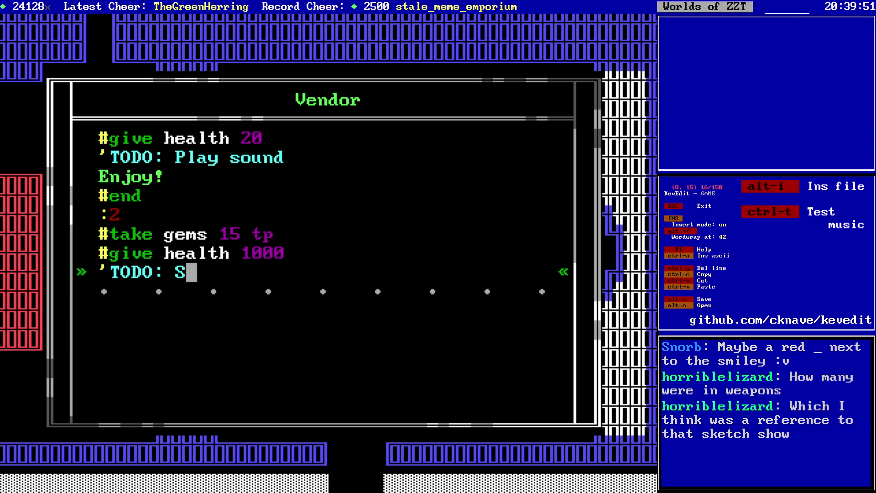
key(Return)
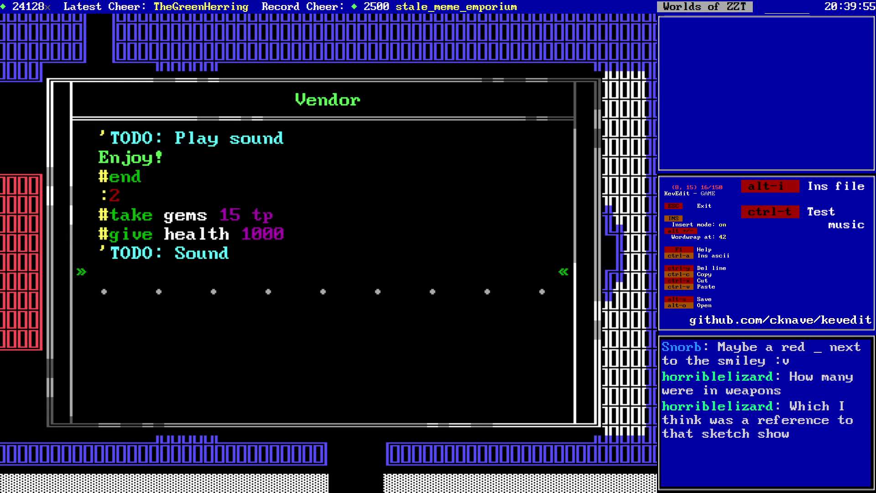
text(Enjoy! 8x!)
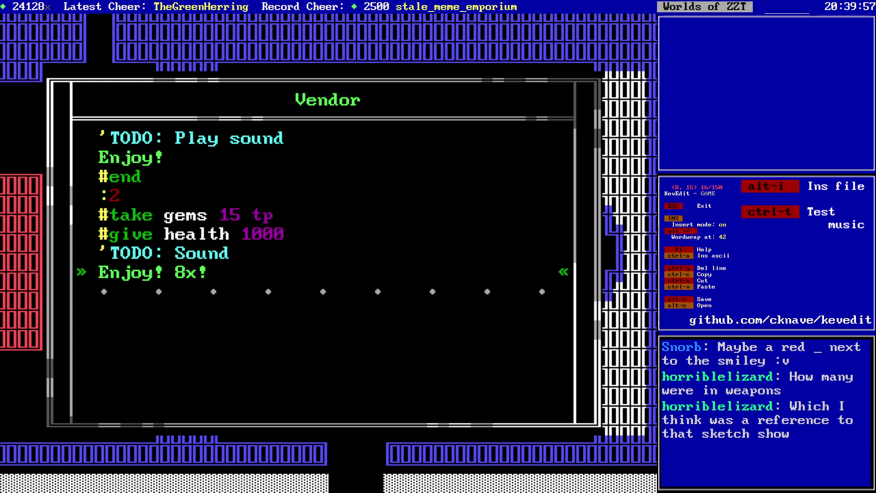
key(Return)
text(#end)
key(Return)
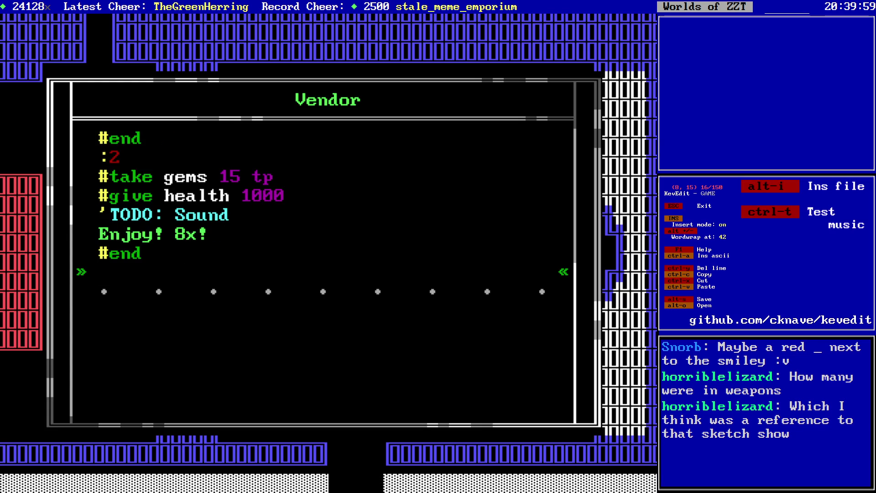
Add a :tp label replying 'Not a good time to be short on cash, pal.'
text(:tp)
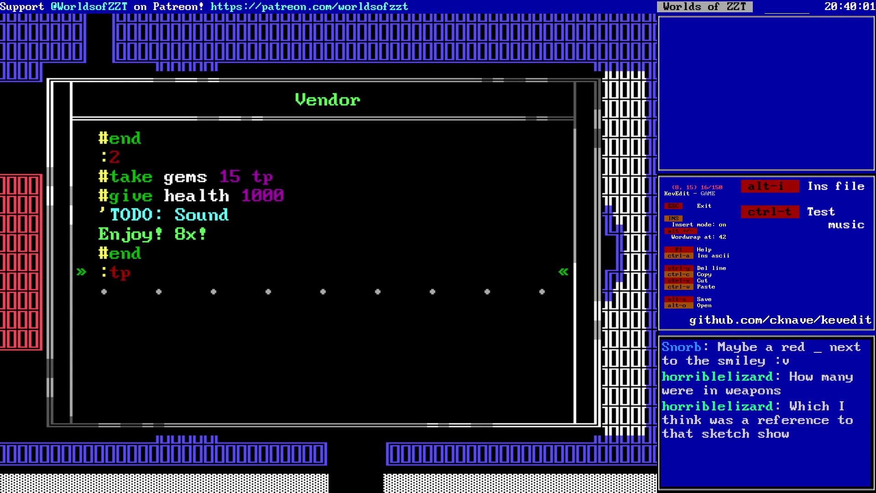
key(Return)
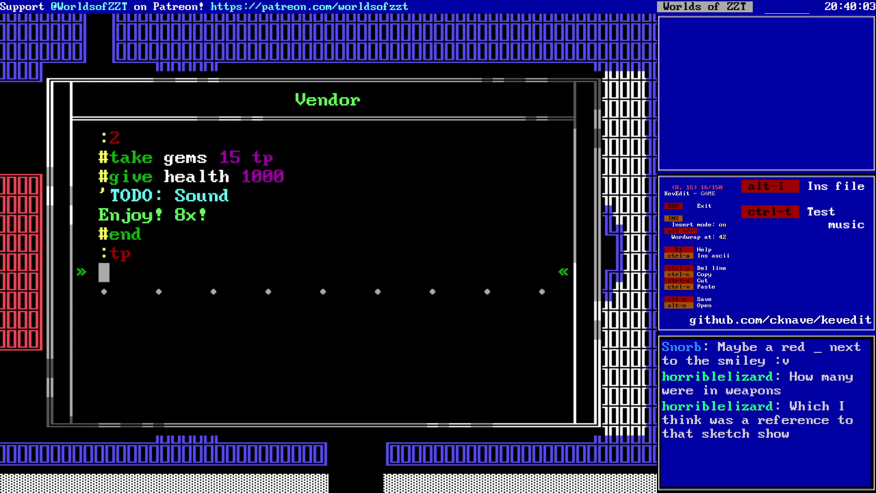
text(Not a good tim)
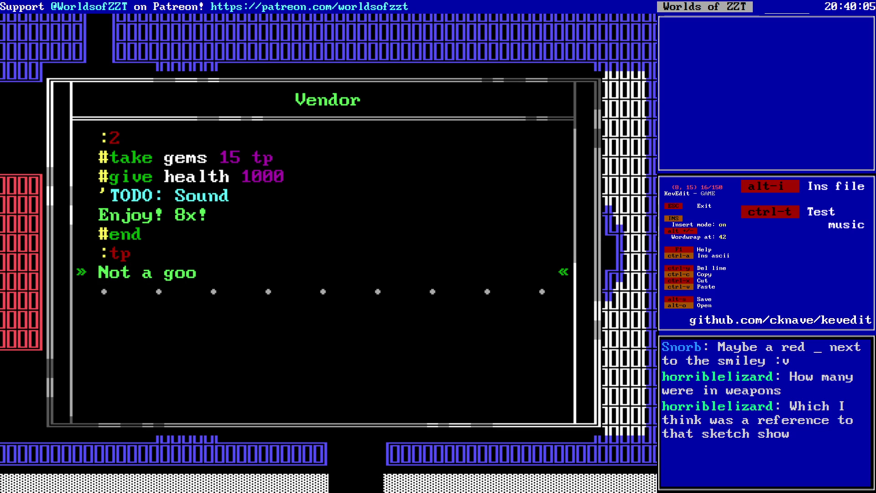
text(e to be short on cash)
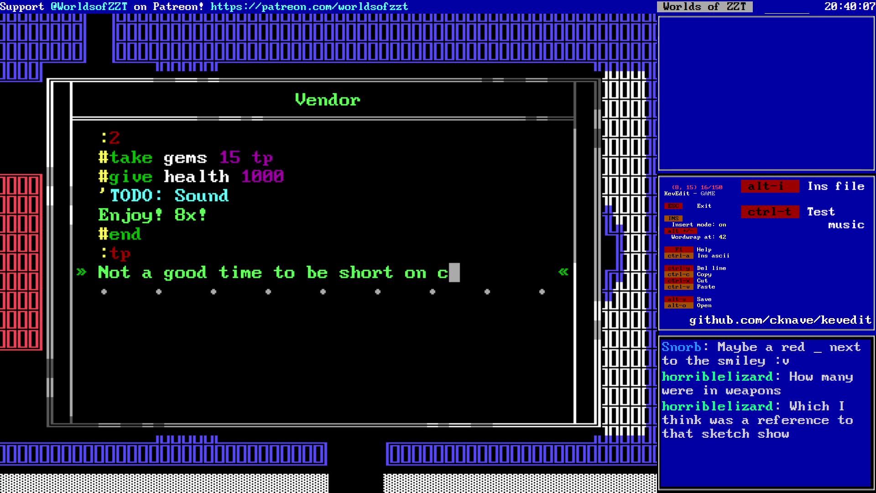
text(, pal.)
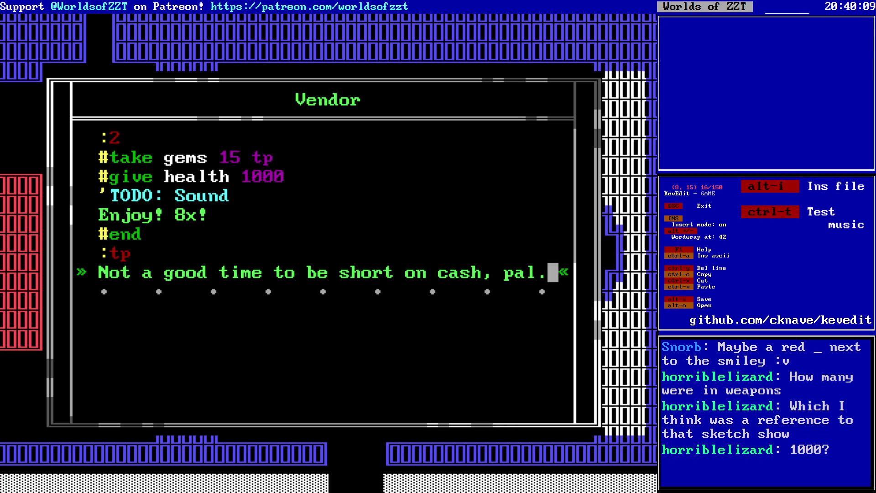
Cut the :2 health reward from 1000 to 100, end the :tp handler, and close the script
key(Up)
key(Up)
key(Up)
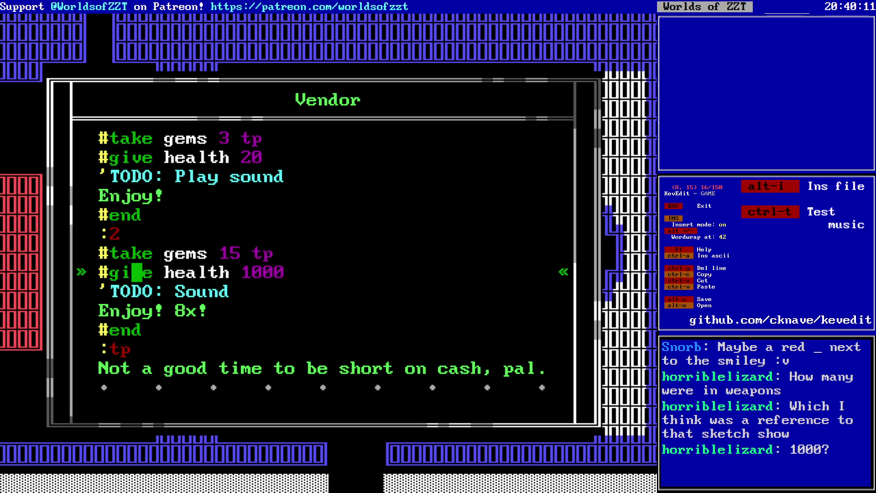
key(End)
key(BackSpace)
key(Down)
key(Down)
key(Down)
key(End)
key(Return)
text(#end)
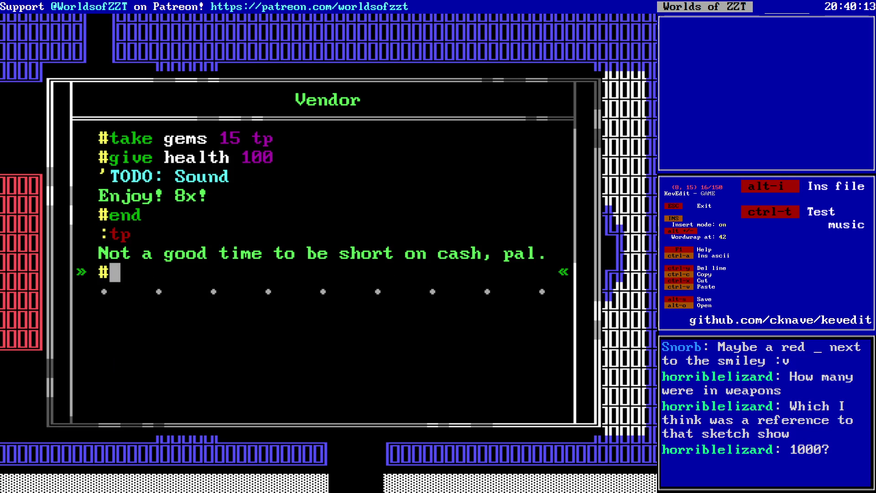
key(Escape)
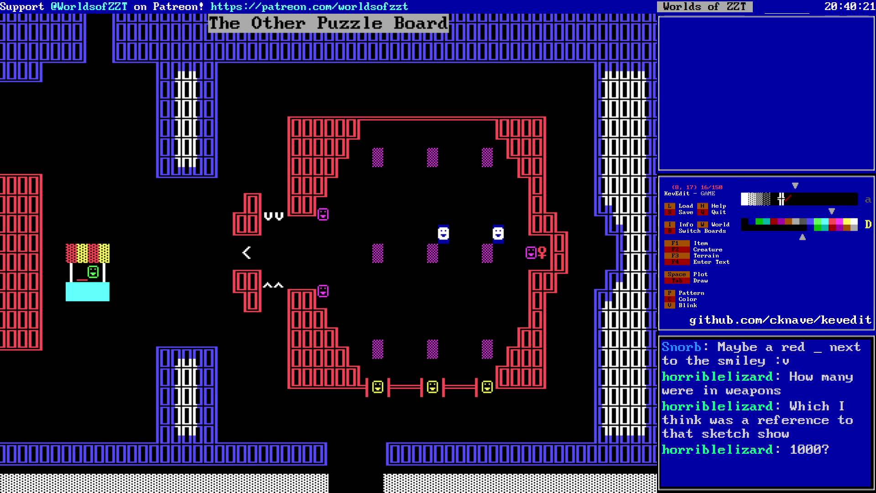
Switch from the board list to the cyan-walled board
key(b)
key(Up)
key(Up)
key(Up)
key(Return)
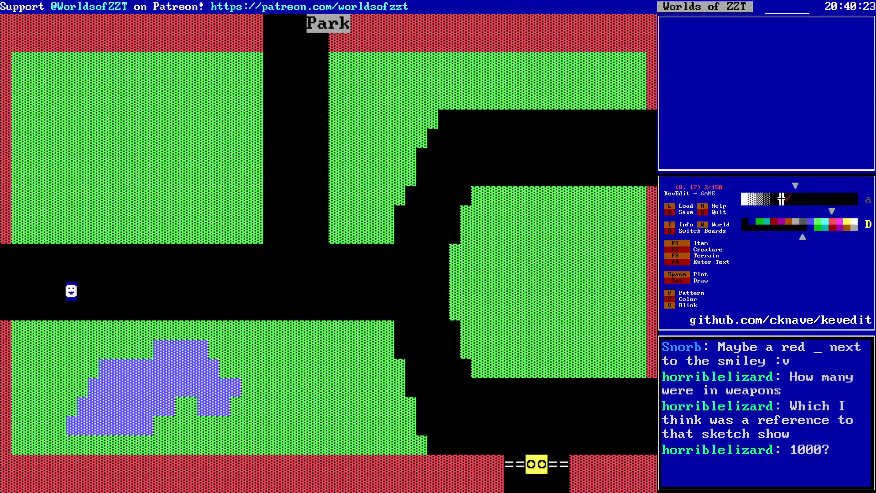
key(Page_Up)
key(Page_Down)
key(Page_Down)
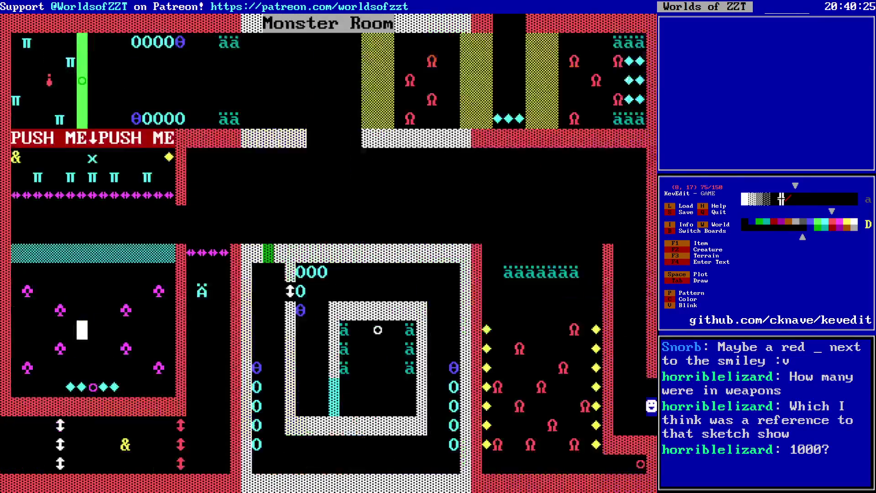
key(Page_Down)
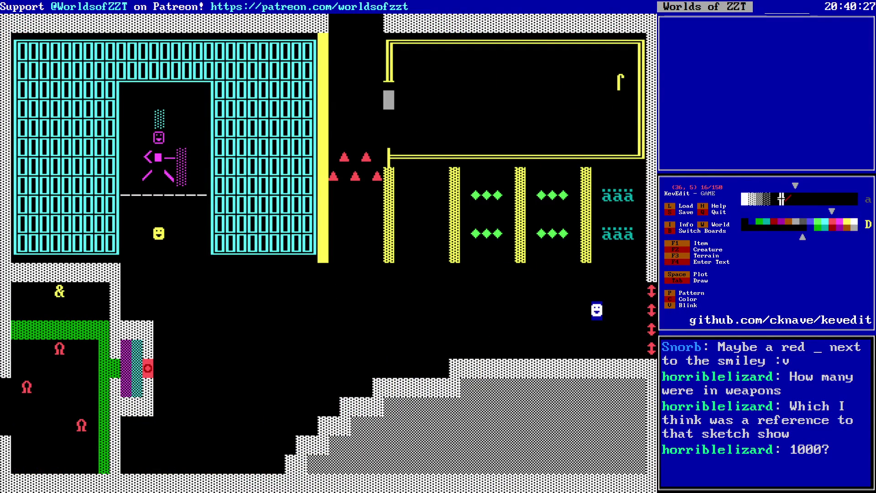
Fill the yellow room's left wall gap with red pieces around a red object
click(389, 119)
key(space)
key(Up)
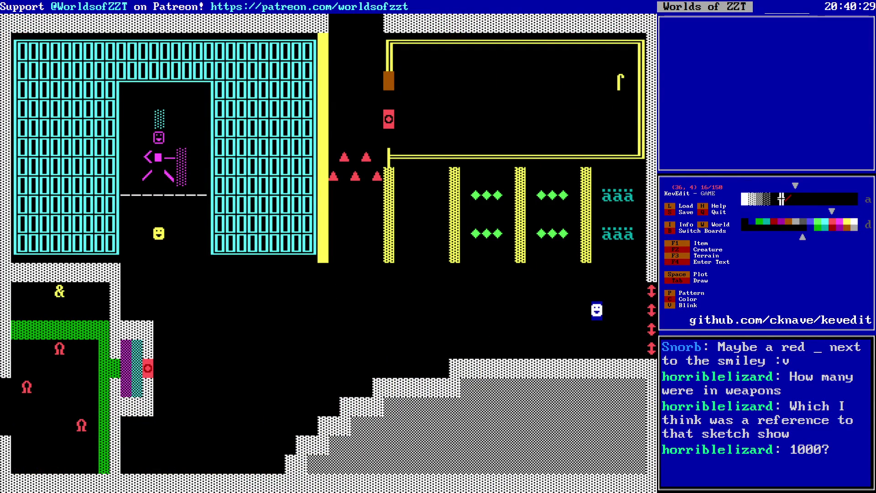
key(space)
key(Down)
key(Down)
key(Up)
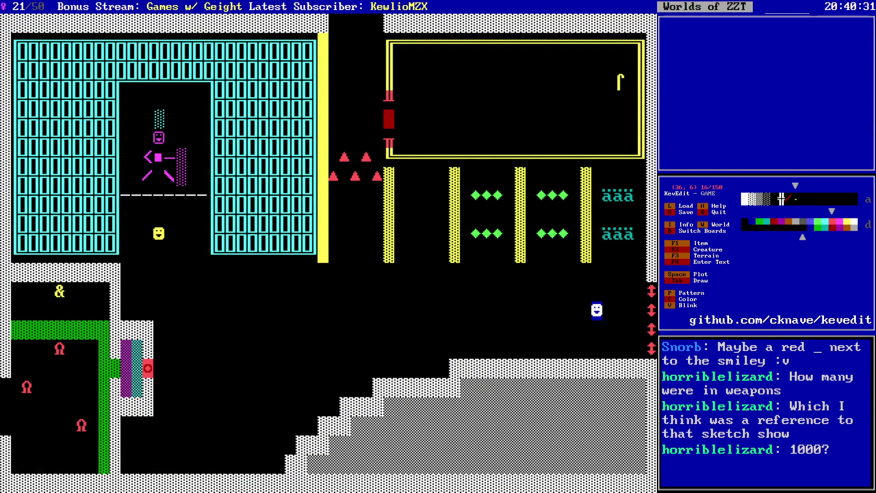
Pick a different drawing colour and move right off the red object
key(c)
key(Down)
key(Down)
key(Down)
key(Return)
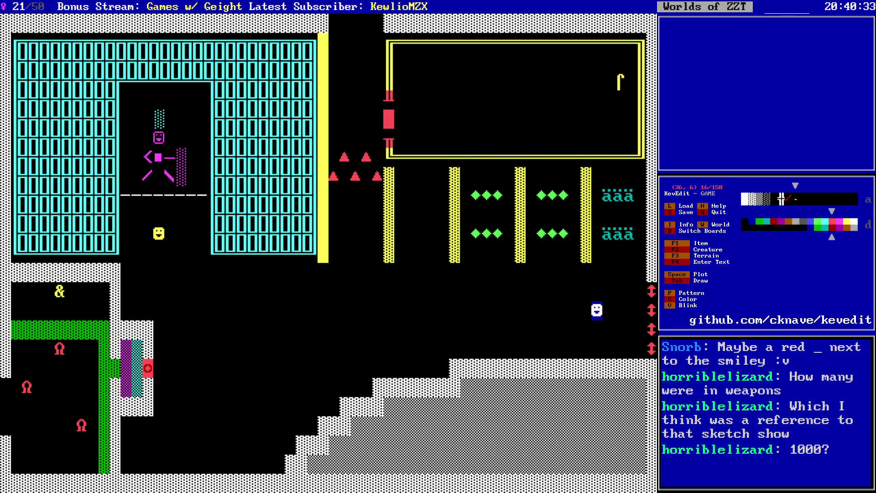
key(Right)
key(Right)
key(d)
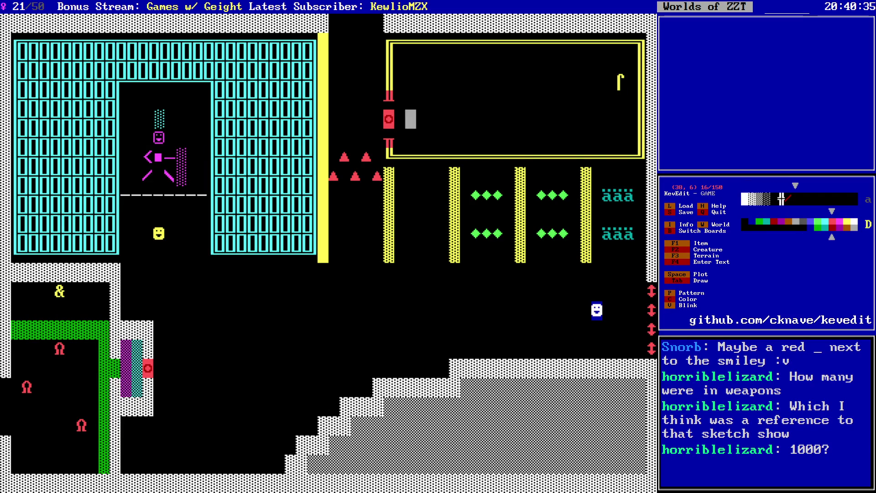
key(Right)
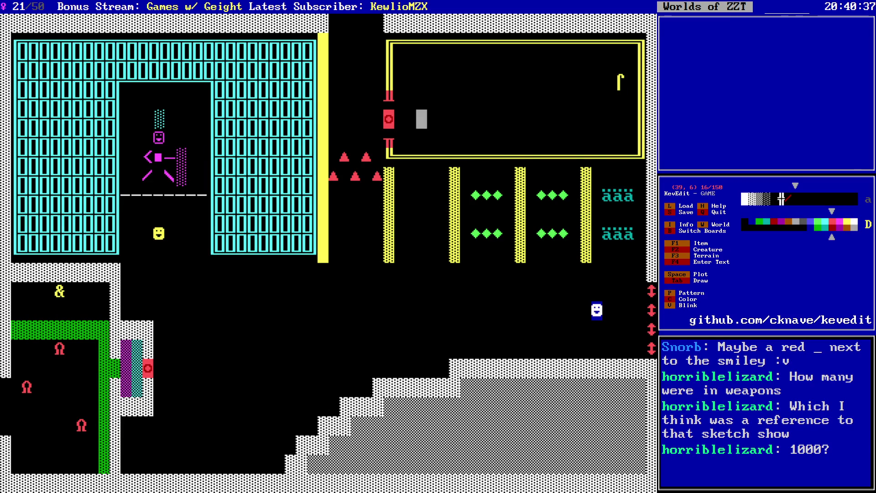
key(Right)
key(Right)
key(Right)
Page through Puzzle?, The Puzzle Board, Title screen and Park, ending on The Other Puzzle Board
key(Page_Down)
key(Page_Down)
key(Page_Down)
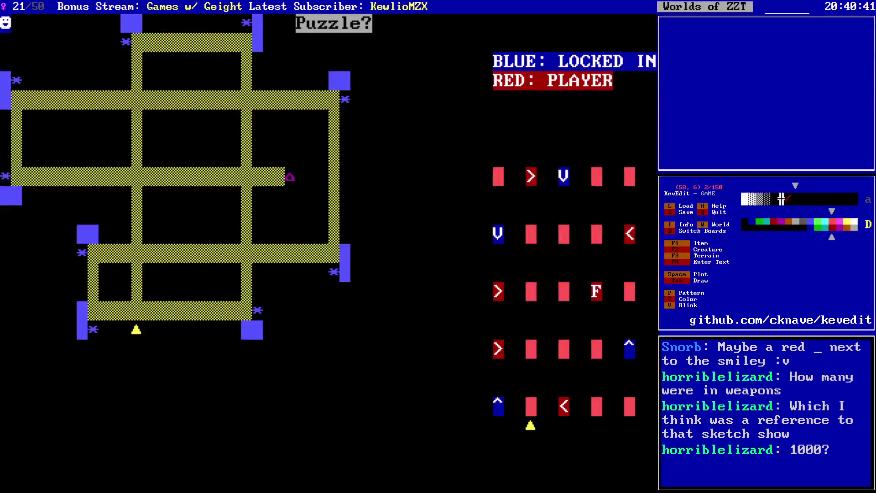
key(Page_Up)
key(Page_Up)
key(Page_Down)
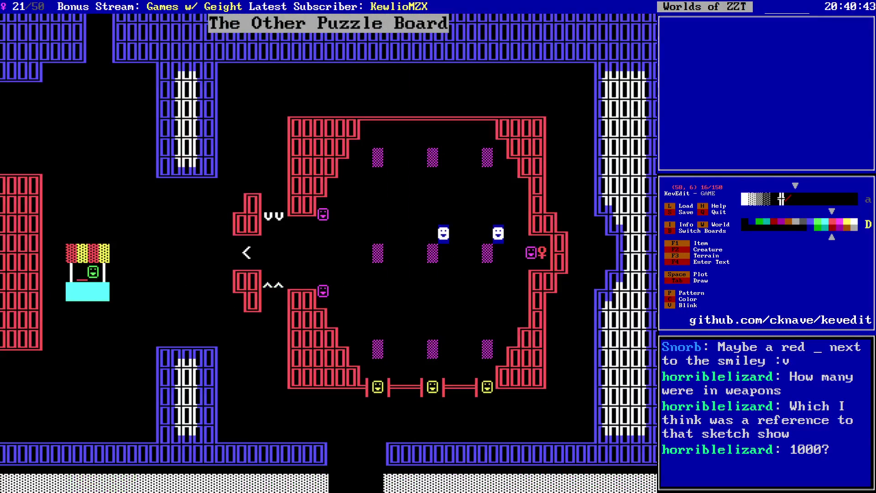
key(Page_Up)
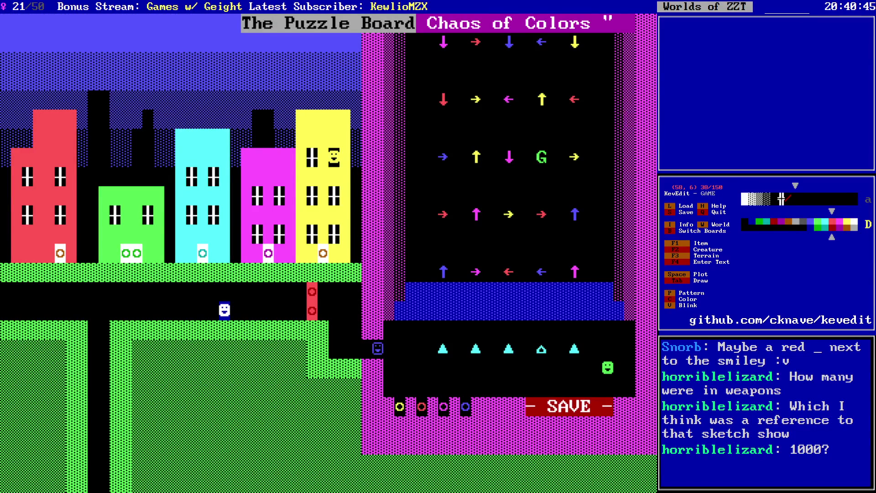
key(Page_Up)
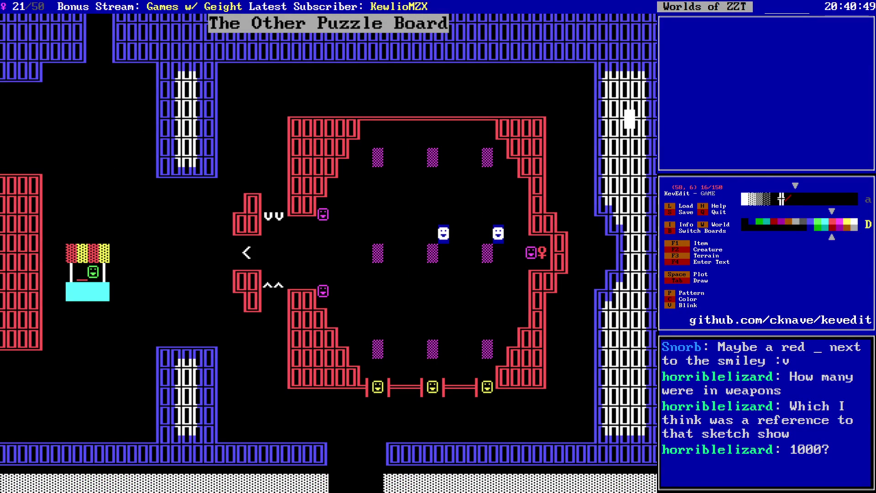
key(Page_Up)
key(Page_Up)
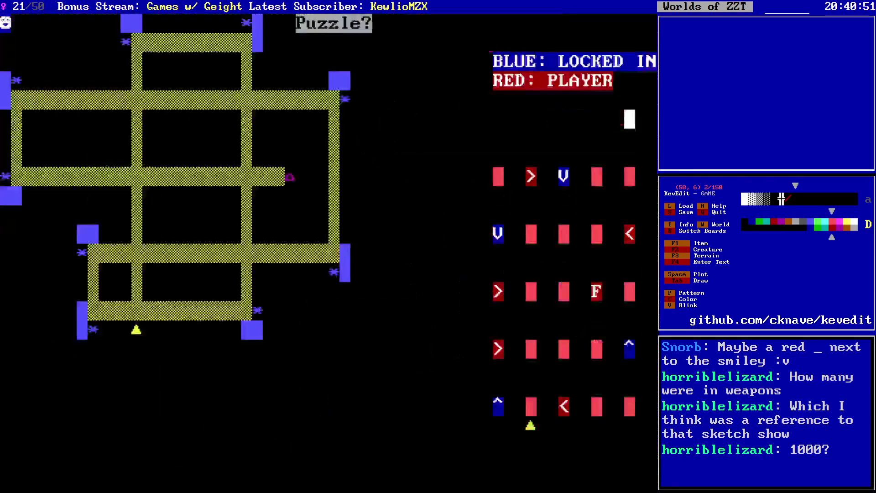
key(Page_Up)
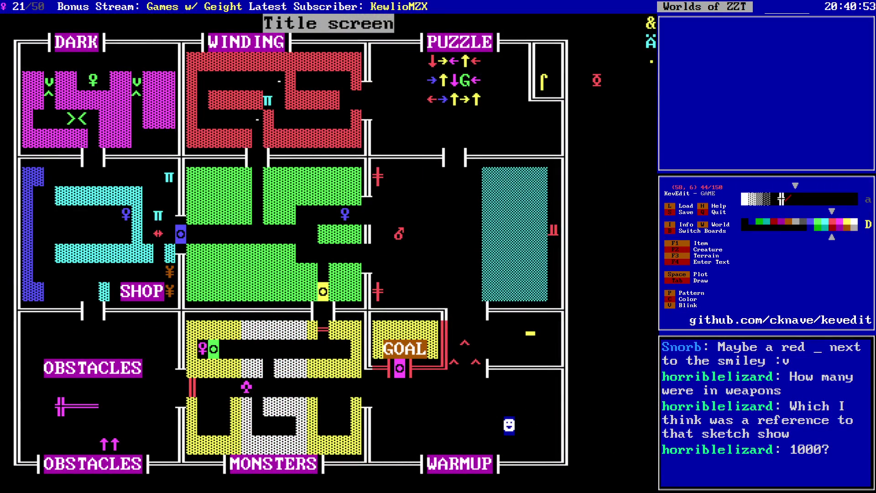
key(Page_Up)
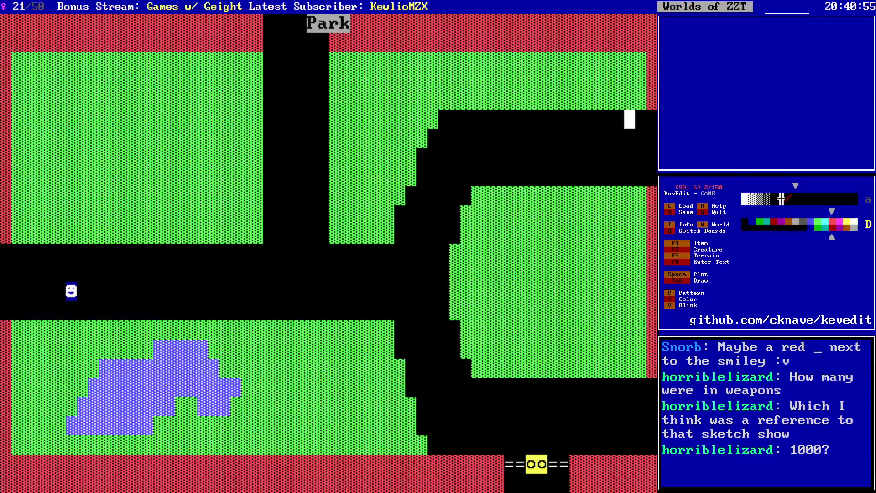
key(Page_Up)
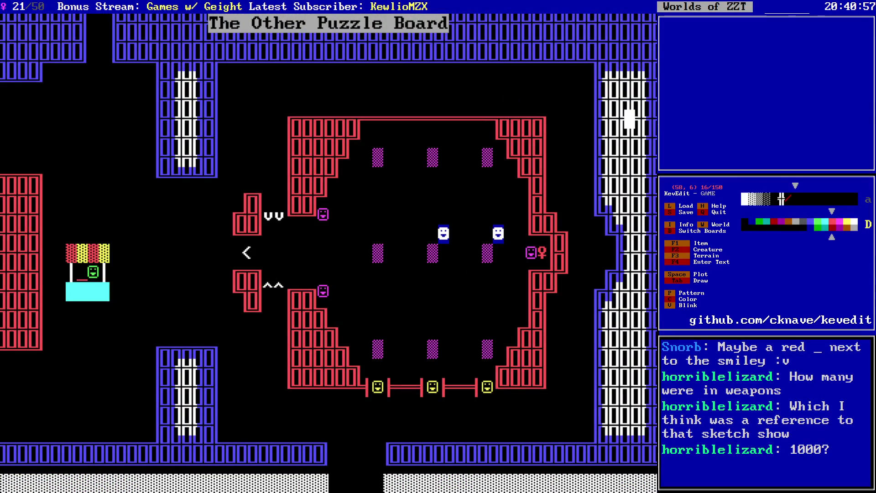